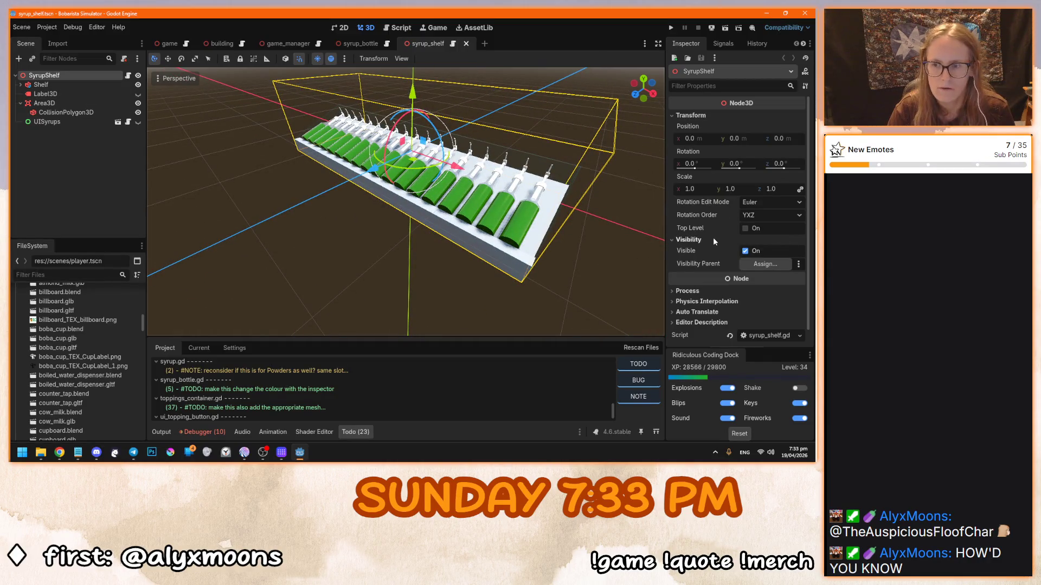
Step: Expand Shelf, select the first SyrupBottle, and orbit the view around the syrup shelf
left_click(20, 85)
left_click(54, 93)
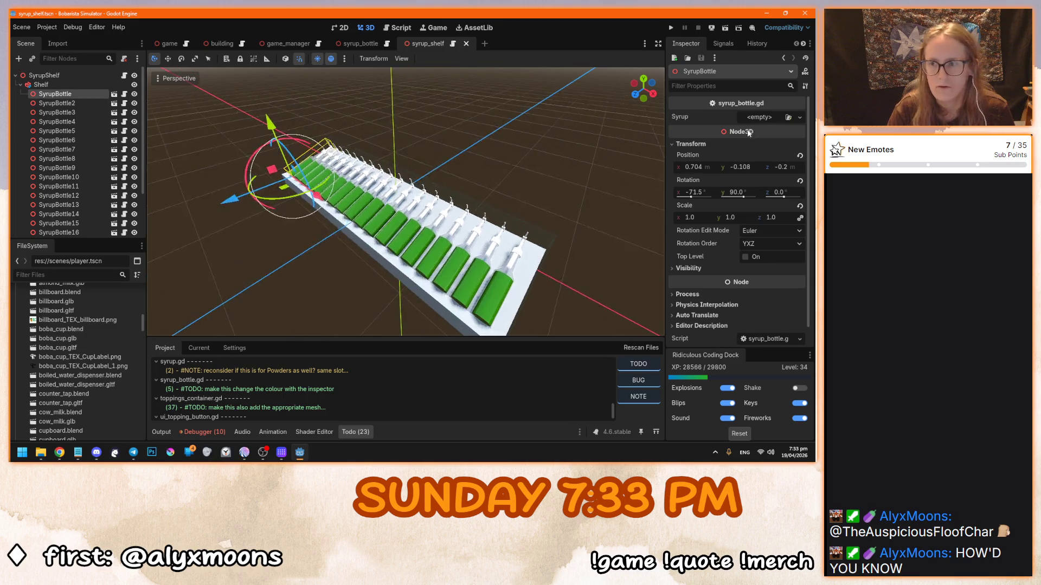
left_click_drag(306, 189, 456, 162)
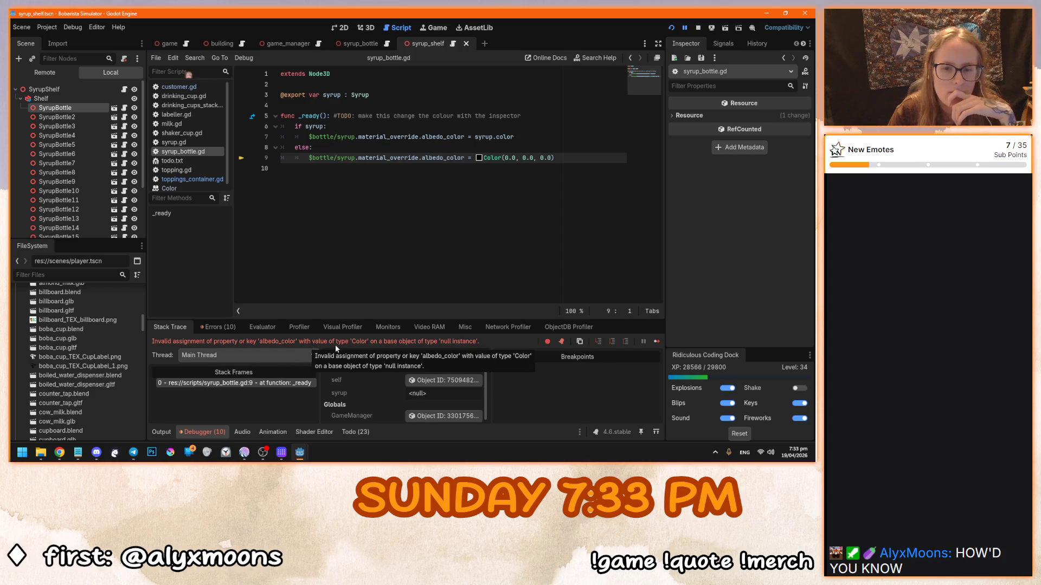
Step: Change material_override to surface_material_override on lines 7 and 9 of syrup_bottle.gd
left_click(464, 137)
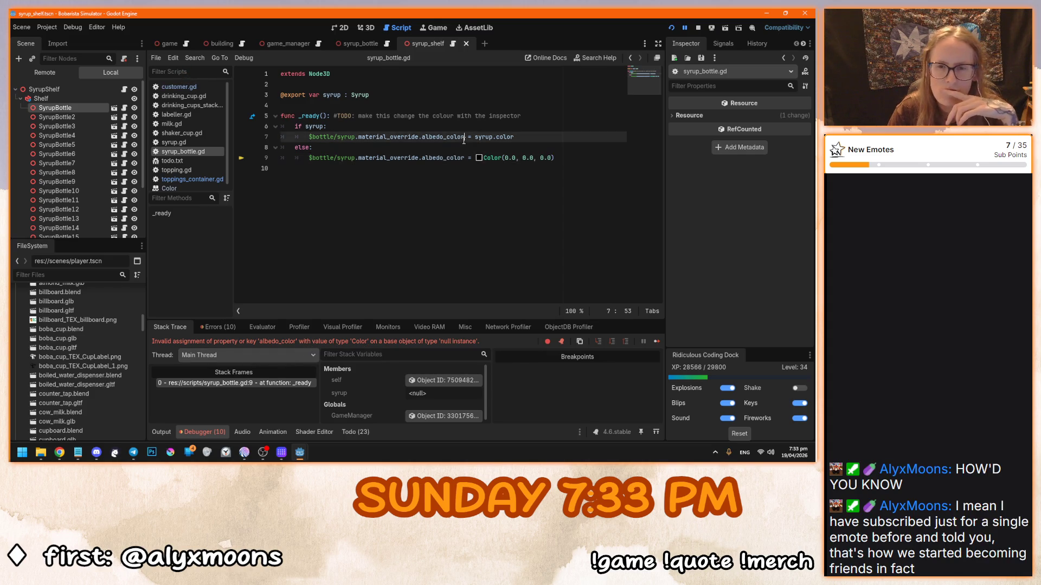
left_click(358, 138)
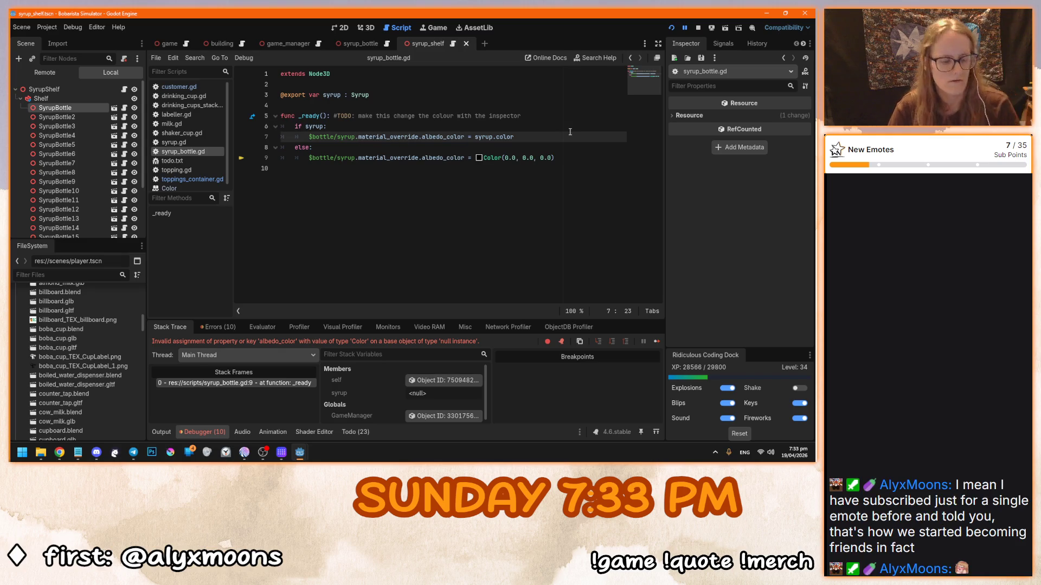
type("surface_")
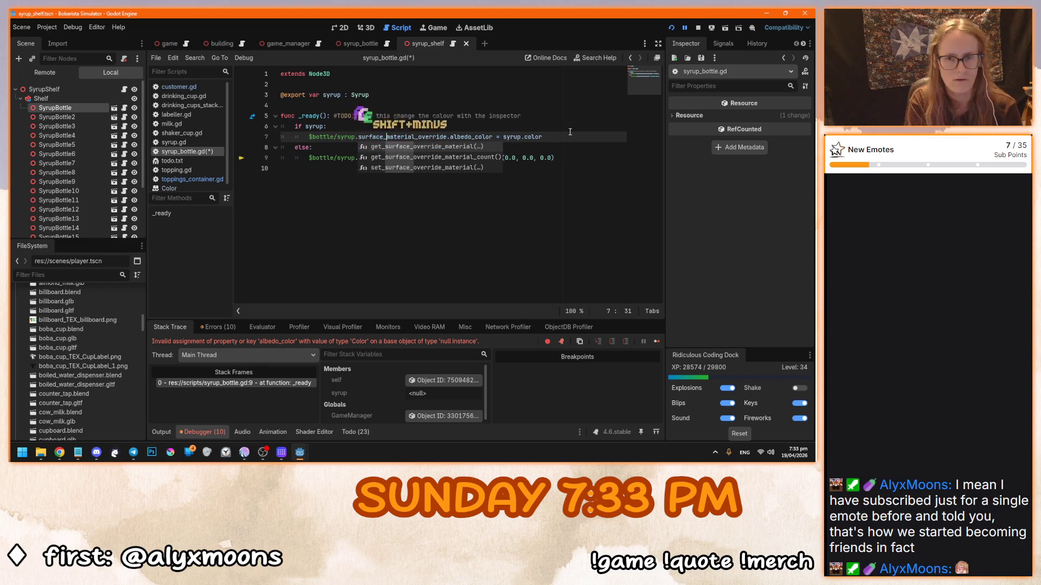
left_click(471, 137)
double_click(404, 136)
key("ctrl+c")
double_click(386, 158)
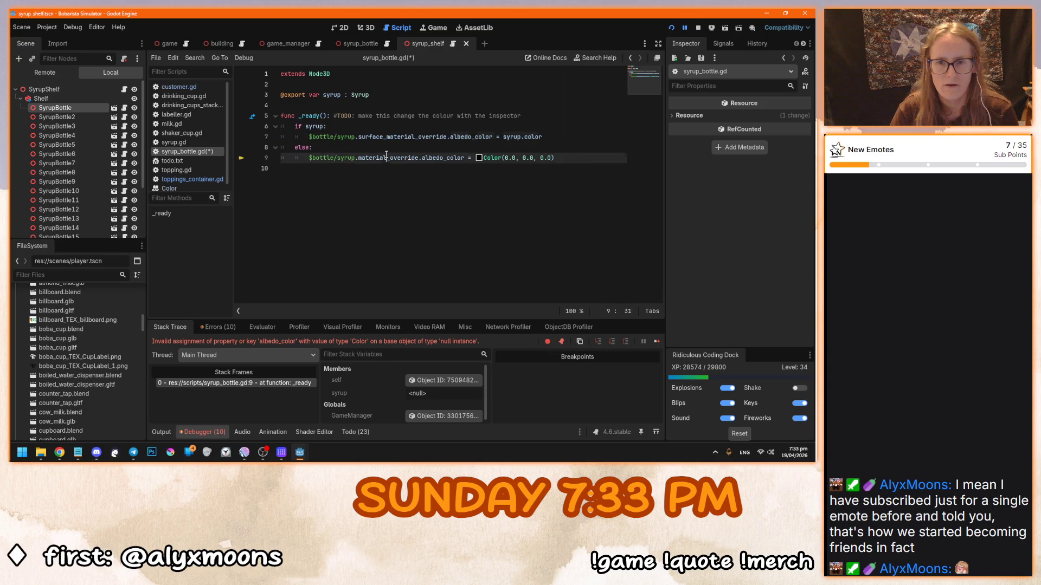
key("ctrl+v")
left_click(495, 204)
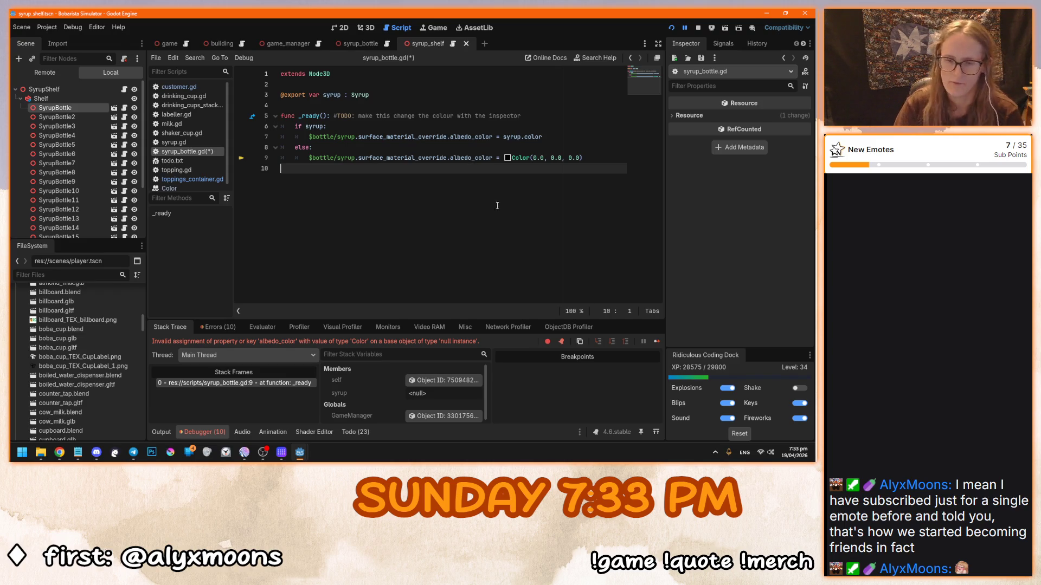
Step: Test-run the game, hit the MeshInstance3D error, and undo back to material_override
key("F6")
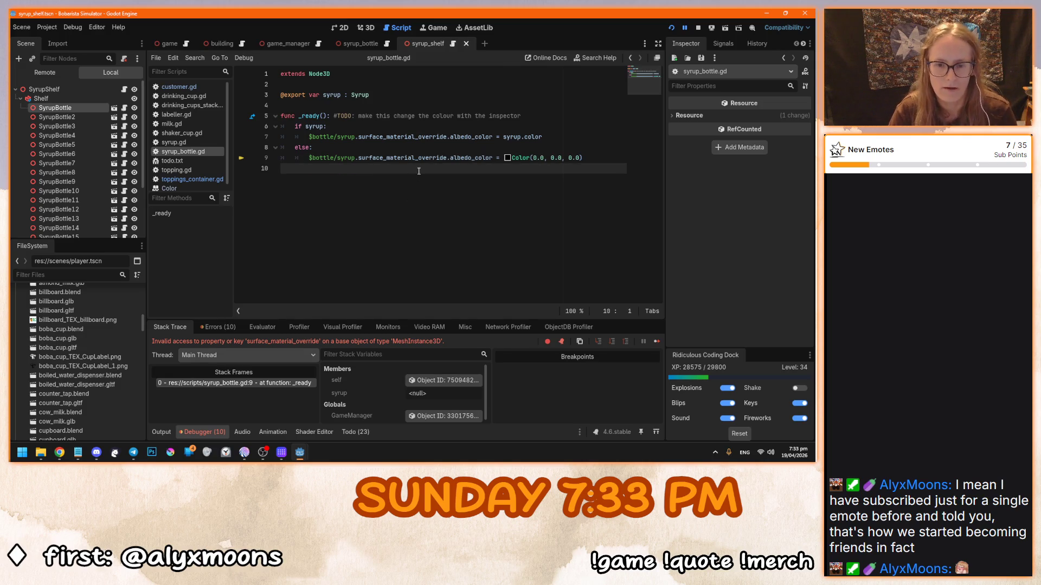
key("ctrl+z")
key("ctrl+z")
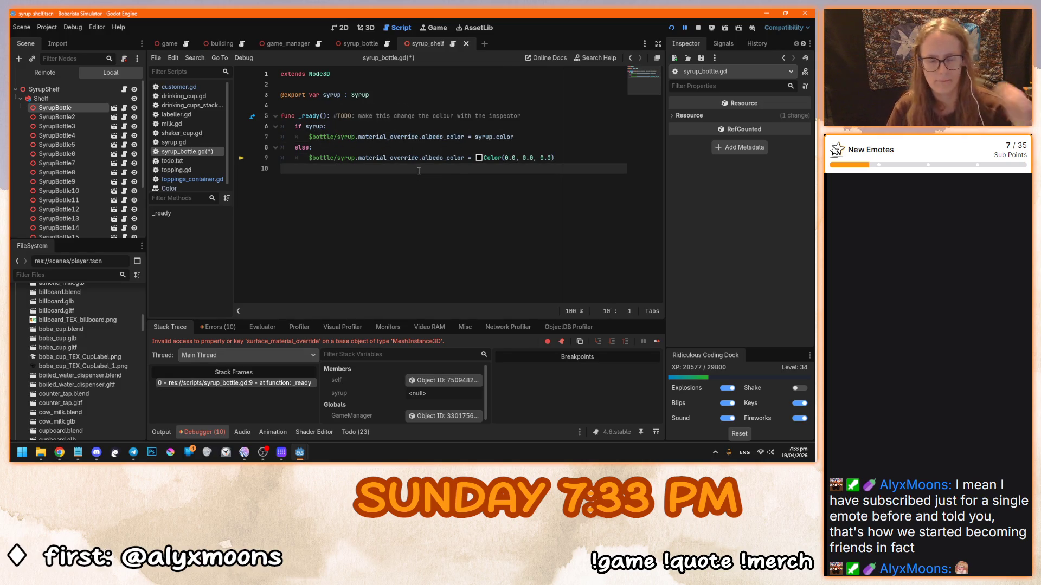
scroll(106, 361, "down", 5)
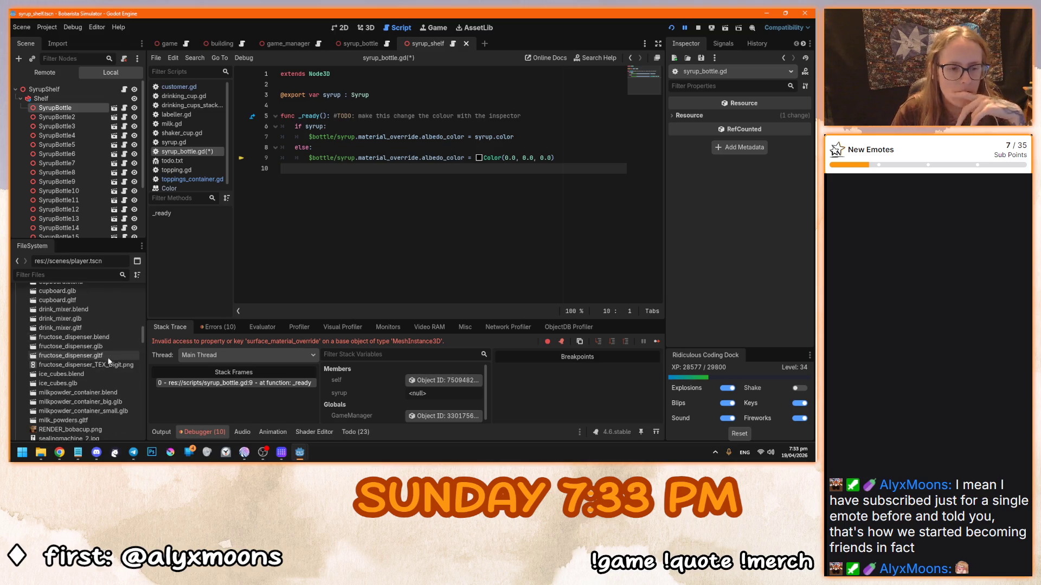
key("ctrl+o")
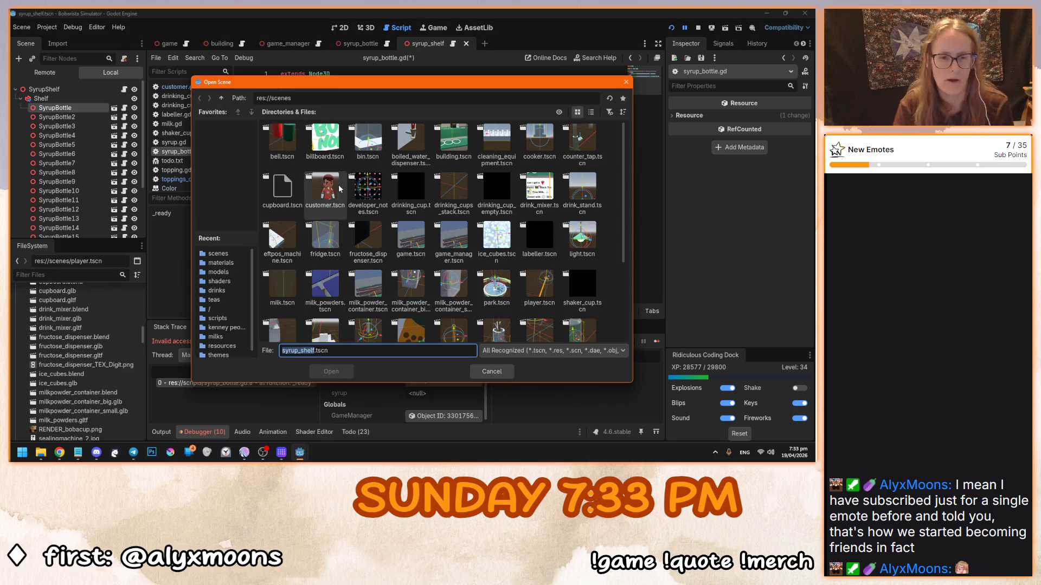
key("Escape")
left_click(175, 179)
scroll(372, 254, "up", 6)
scroll(374, 253, "up", 3)
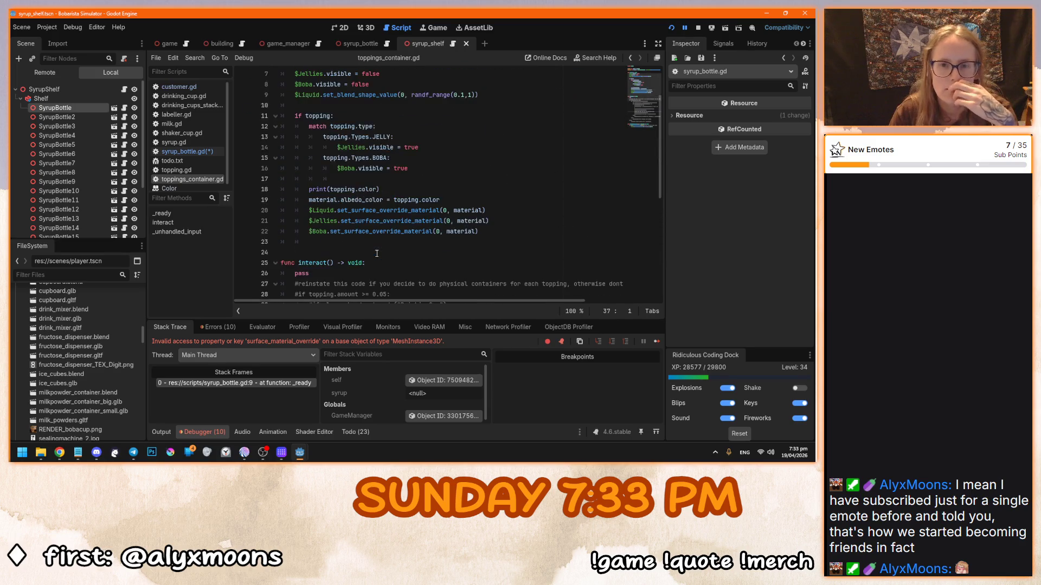
scroll(378, 253, "down", 1)
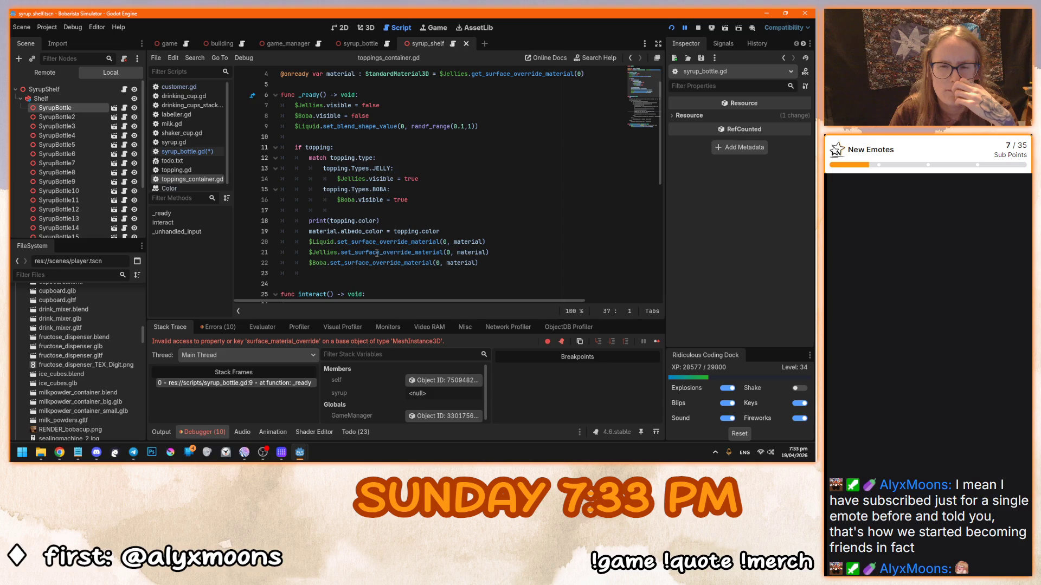
mouse_move(431, 233)
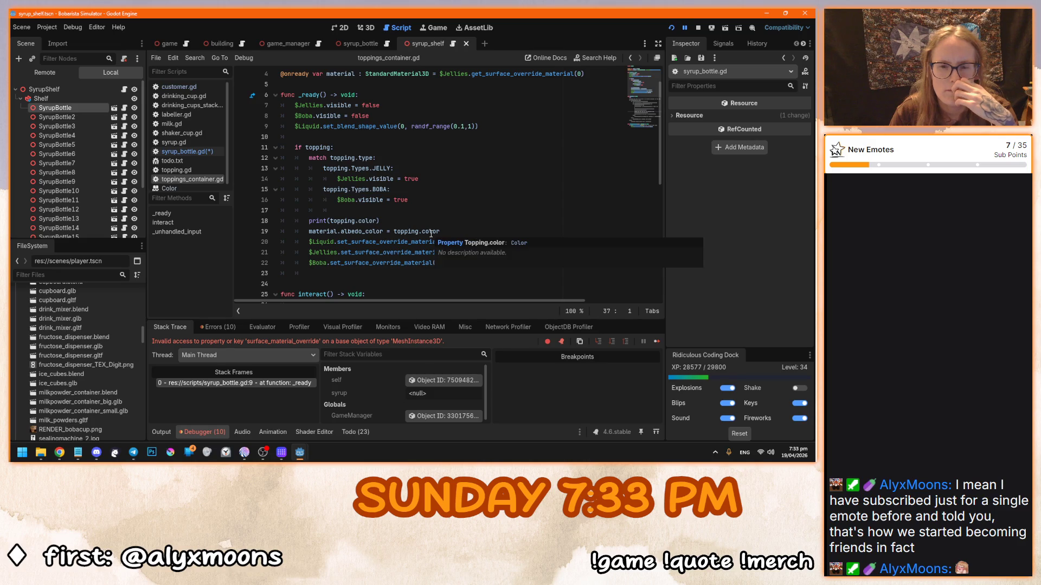
mouse_move(364, 233)
scroll(364, 234, "up", 1)
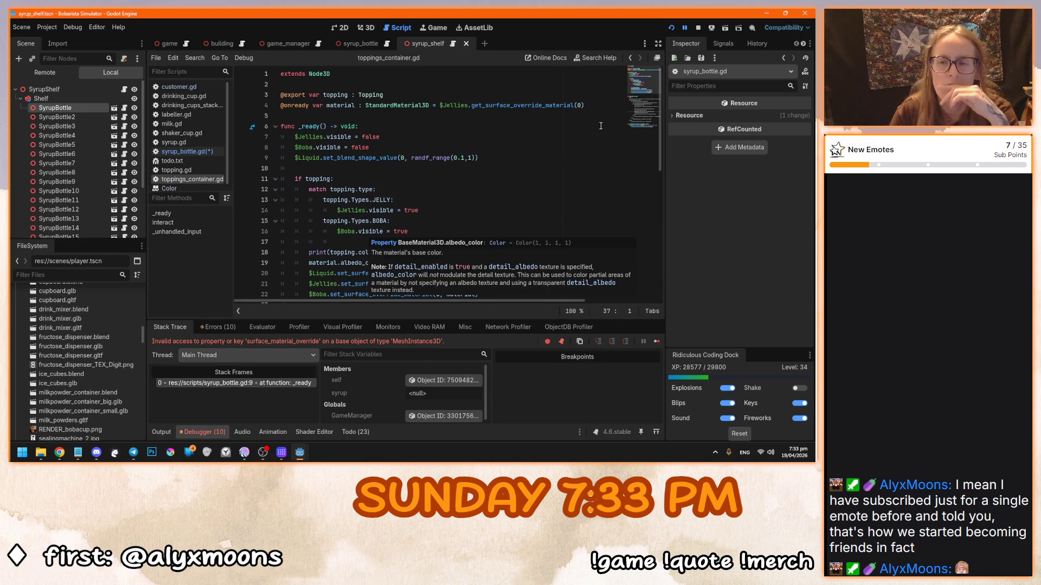
left_click_drag(588, 105, 239, 109)
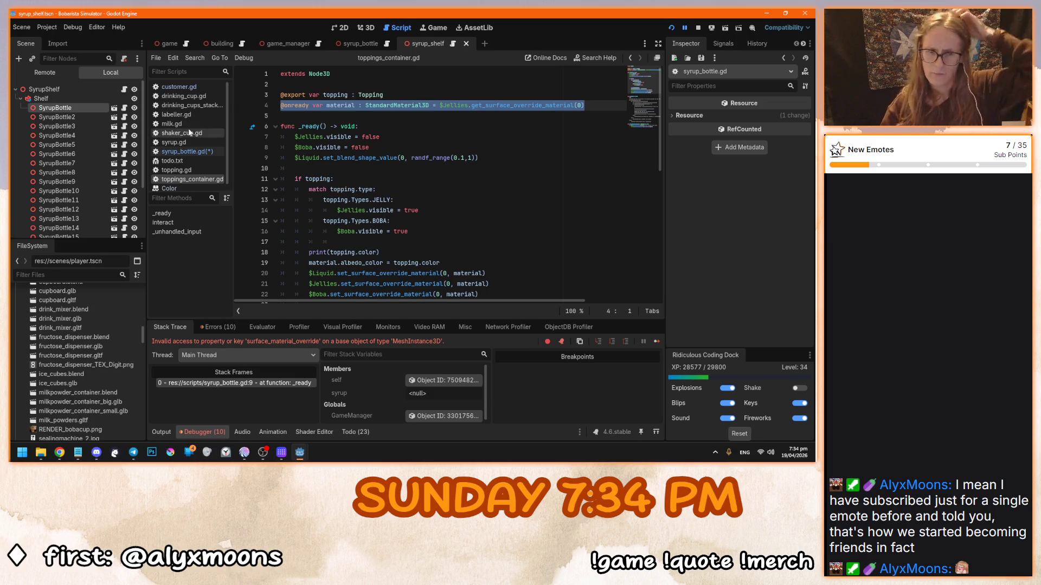
left_click(201, 153)
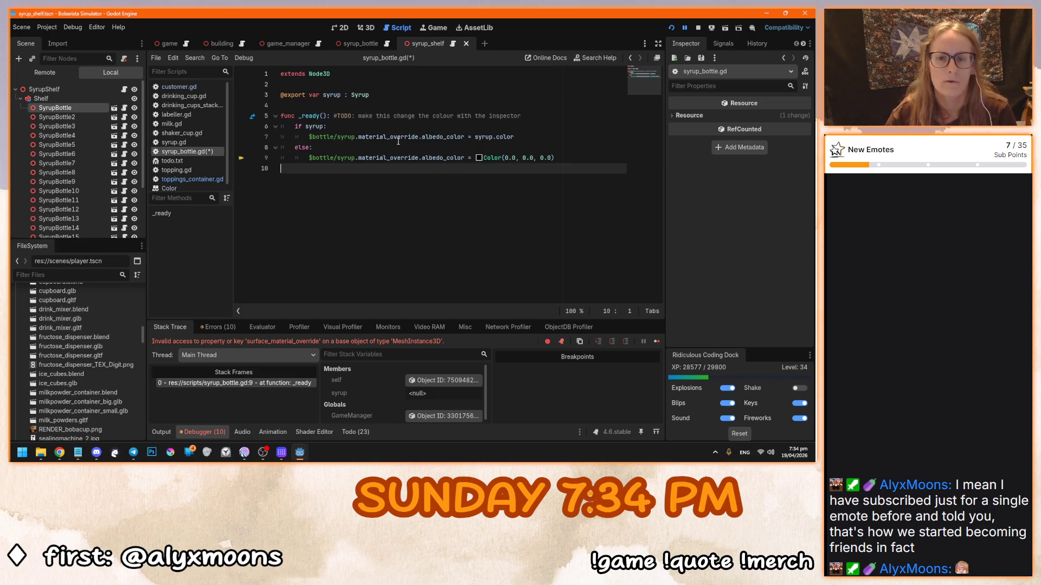
left_click(382, 96)
key("Return")
key("ctrl+v")
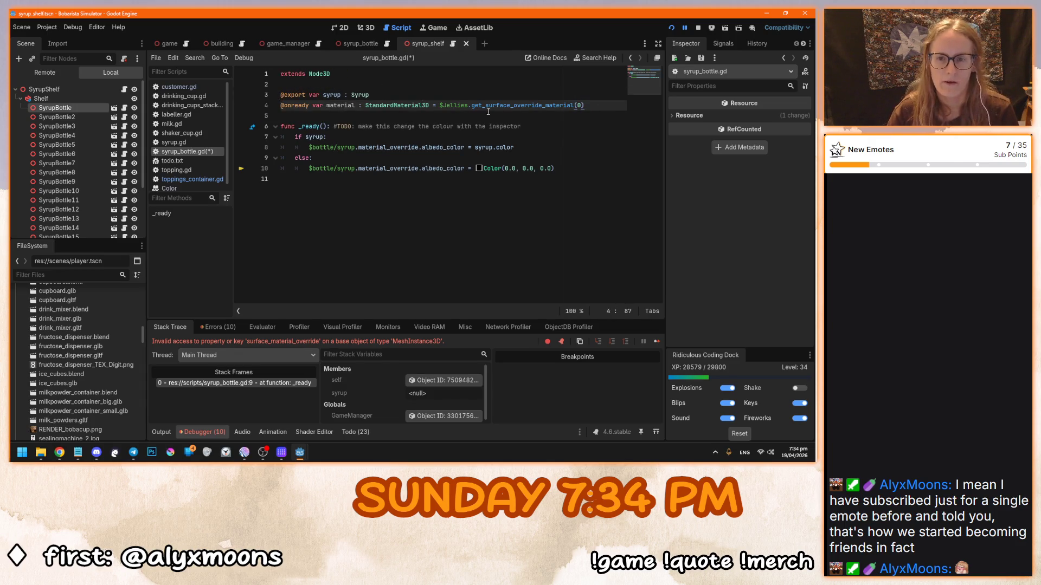
double_click(454, 105)
left_click(371, 44)
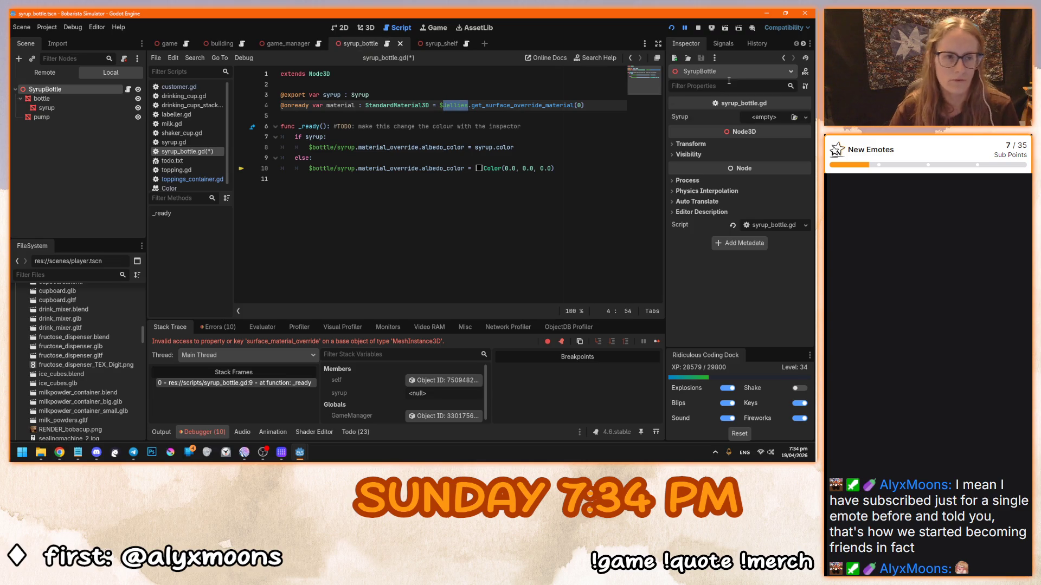
type("sy")
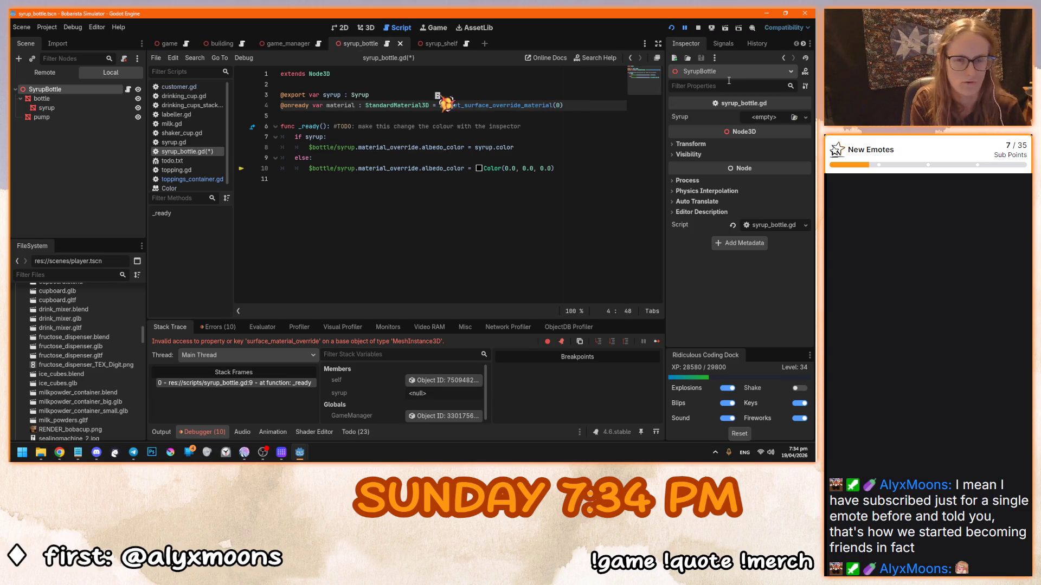
key("Tab")
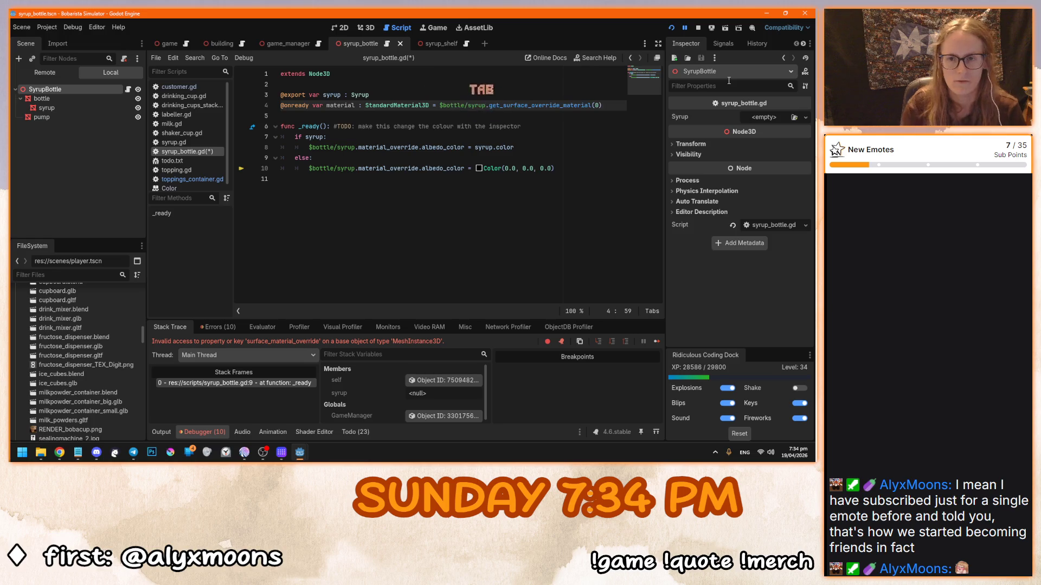
Step: Replace material_override with material in the albedo_color lines 8 and 10
left_click(565, 105)
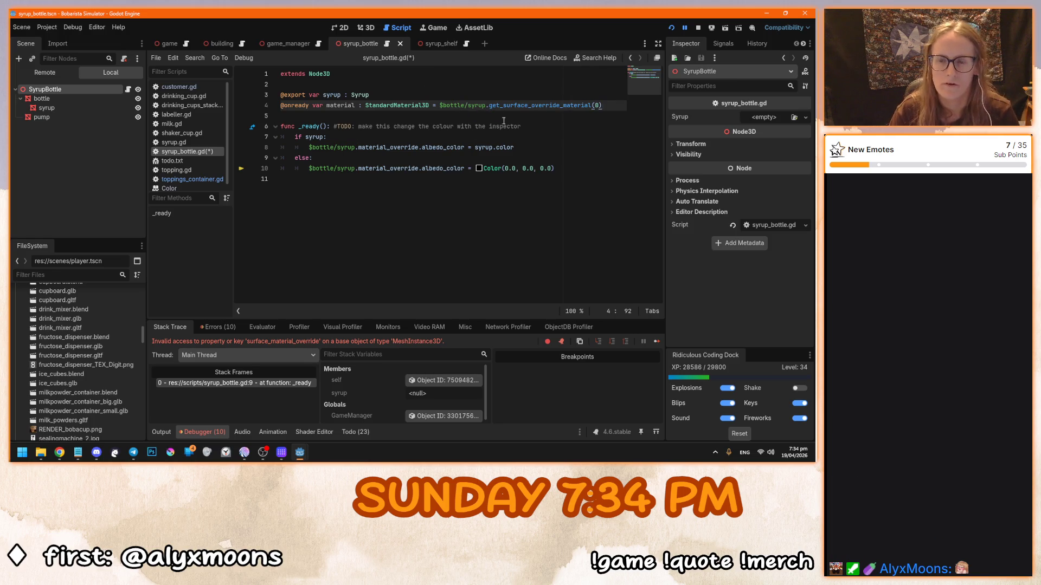
double_click(327, 105)
key("ctrl+c")
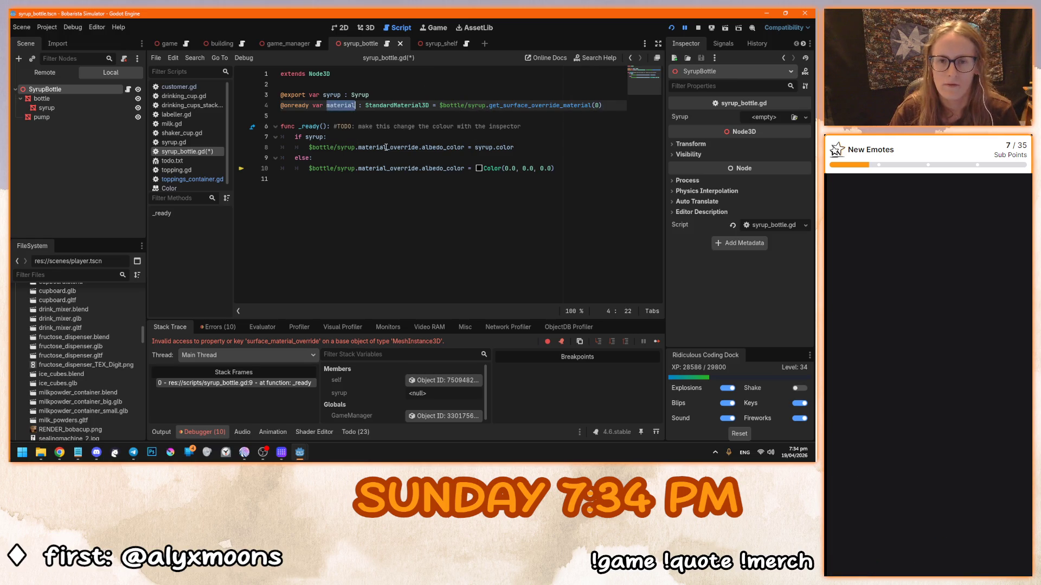
double_click(379, 147)
key("ctrl+v")
double_click(383, 168)
key("ctrl+v")
left_click(567, 168)
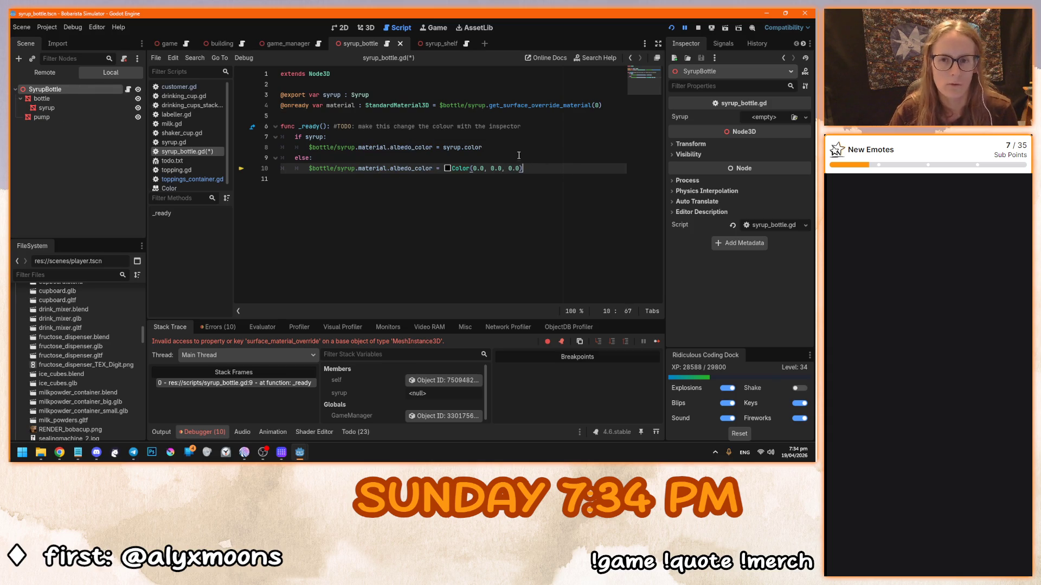
Step: Select the syrup mesh and rename syrup_greenapple.tres to syrup.tres in the materials folder
left_click(88, 106)
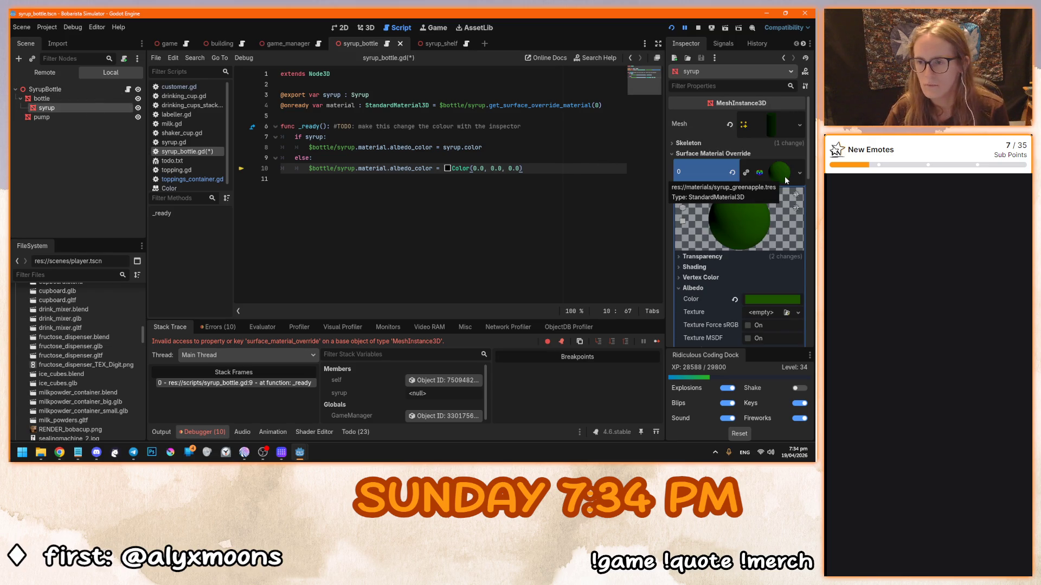
left_click_drag(142, 336, 142, 301)
left_click(23, 399)
scroll(76, 397, "down", 5)
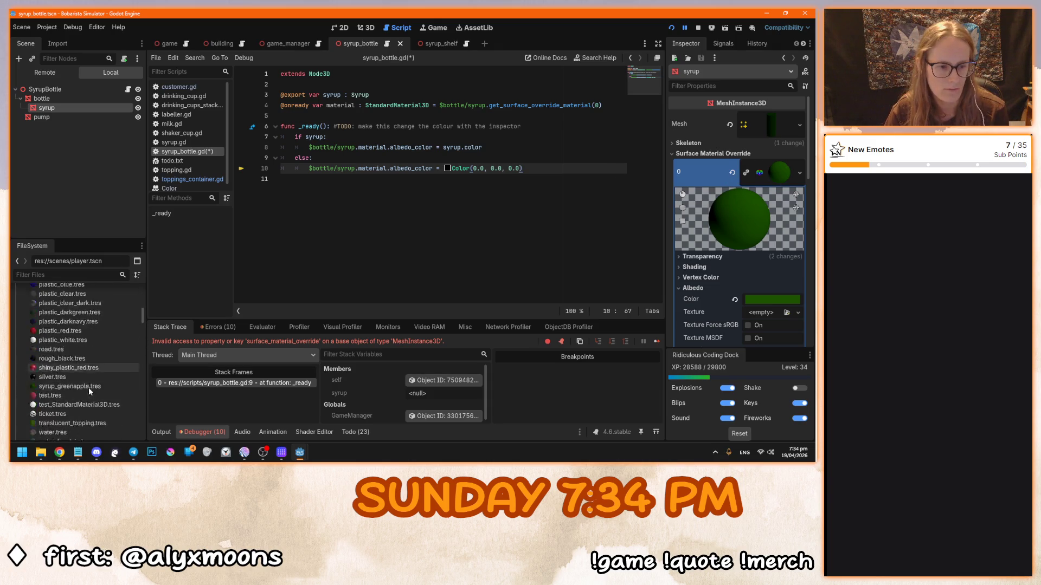
right_click(83, 349)
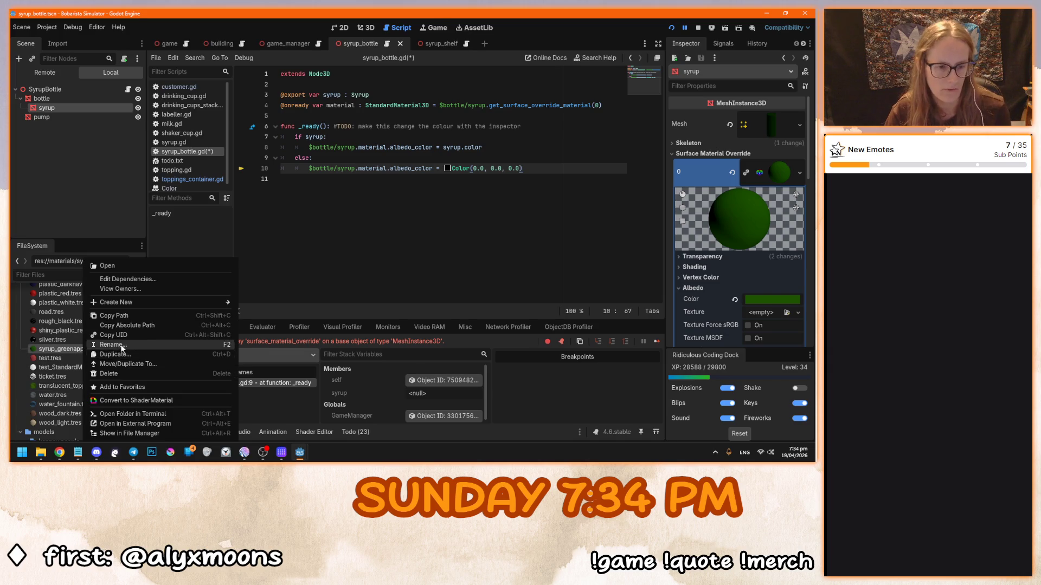
left_click(144, 355)
key("Right")
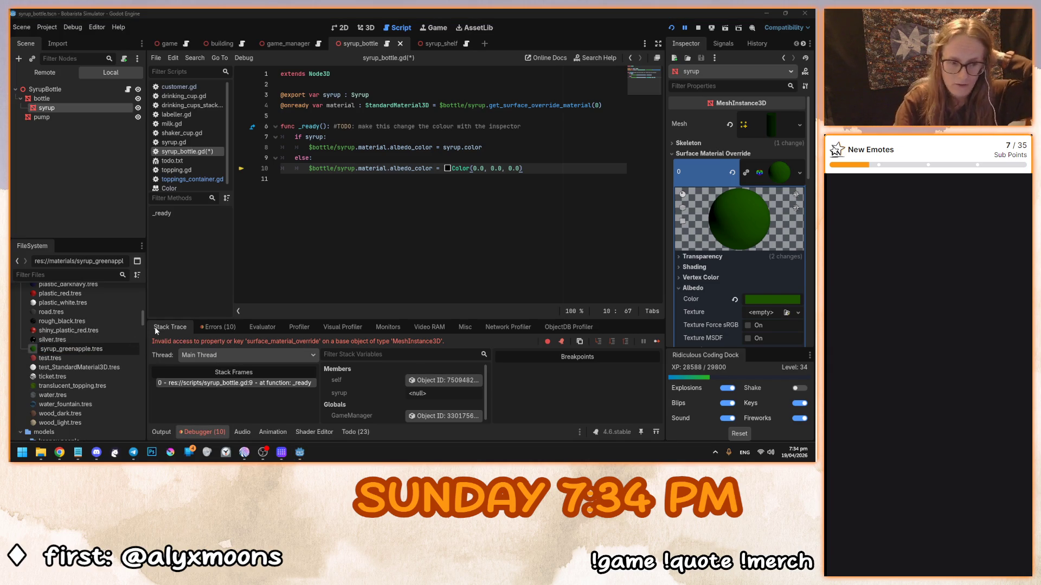
key("BackSpace")
key("BackSpace")
key("BackSpace")
key("BackSpace")
key("BackSpace")
key("BackSpace")
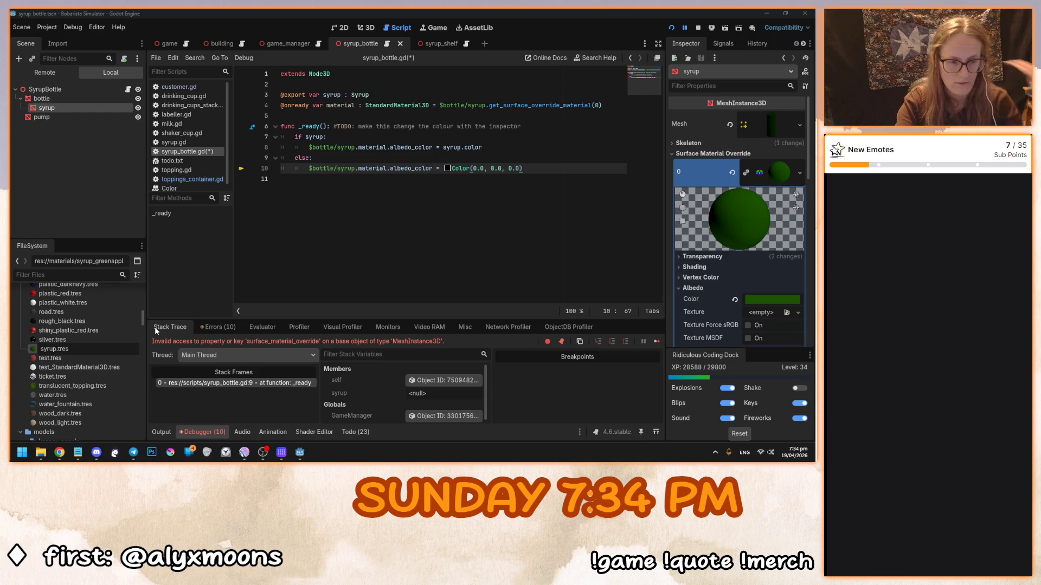
key("Return")
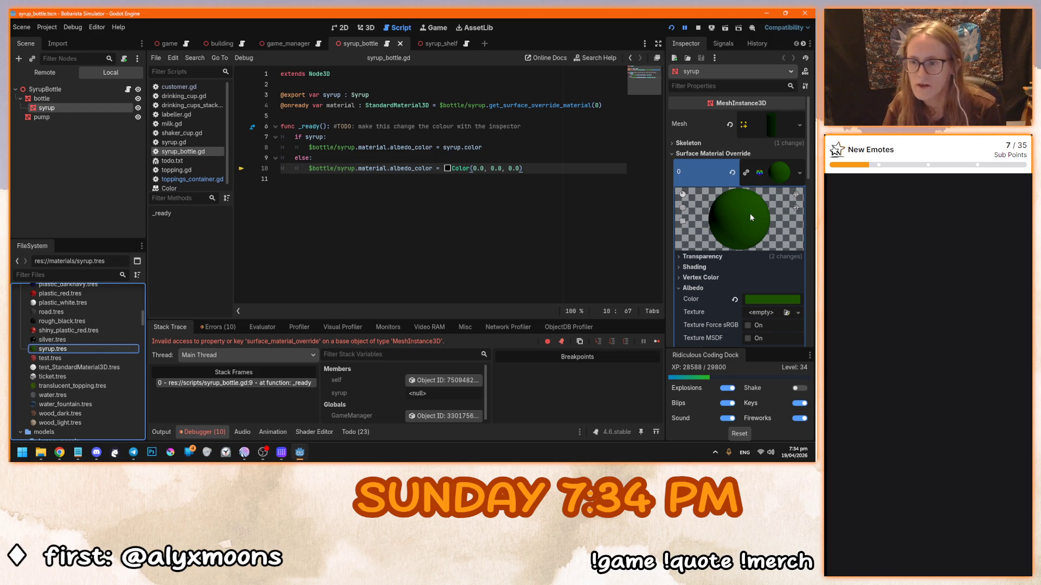
Step: Check the syrup material's Transparency settings and green albedo color, then view the bottle in 3D
left_click(716, 255)
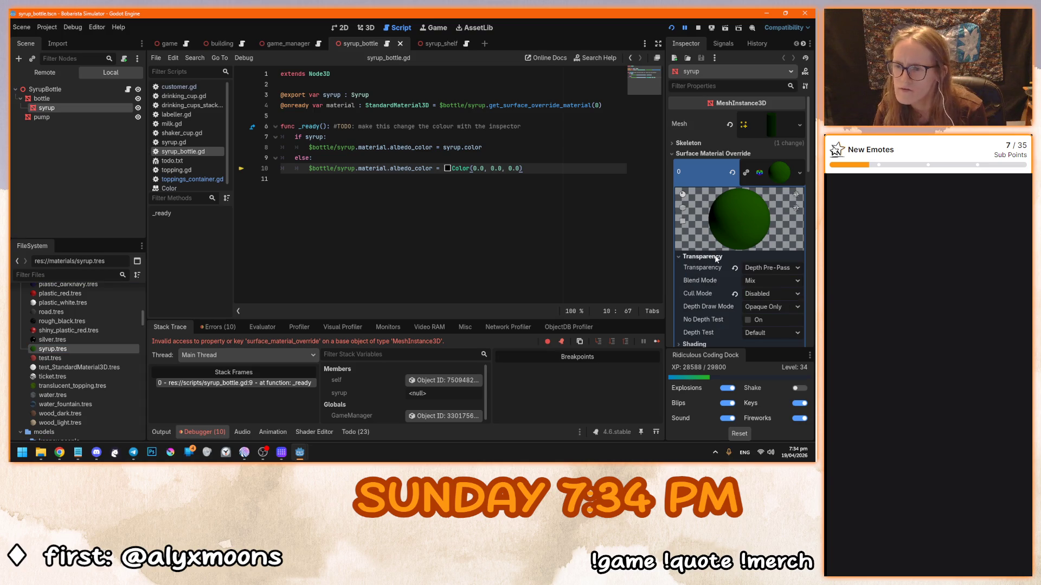
scroll(718, 254, "down", 3)
left_click(704, 132)
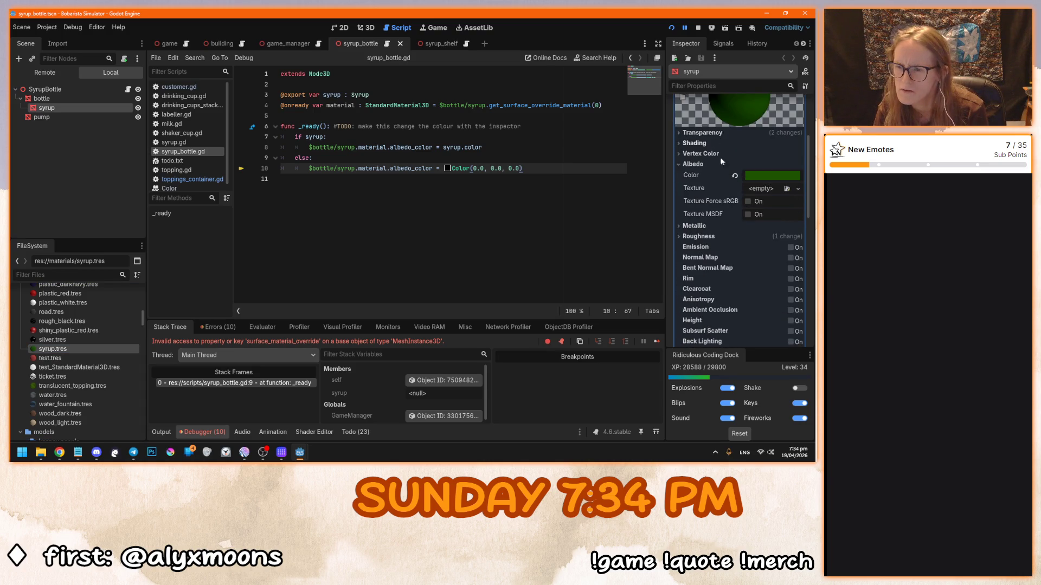
left_click(766, 177)
left_click(766, 176)
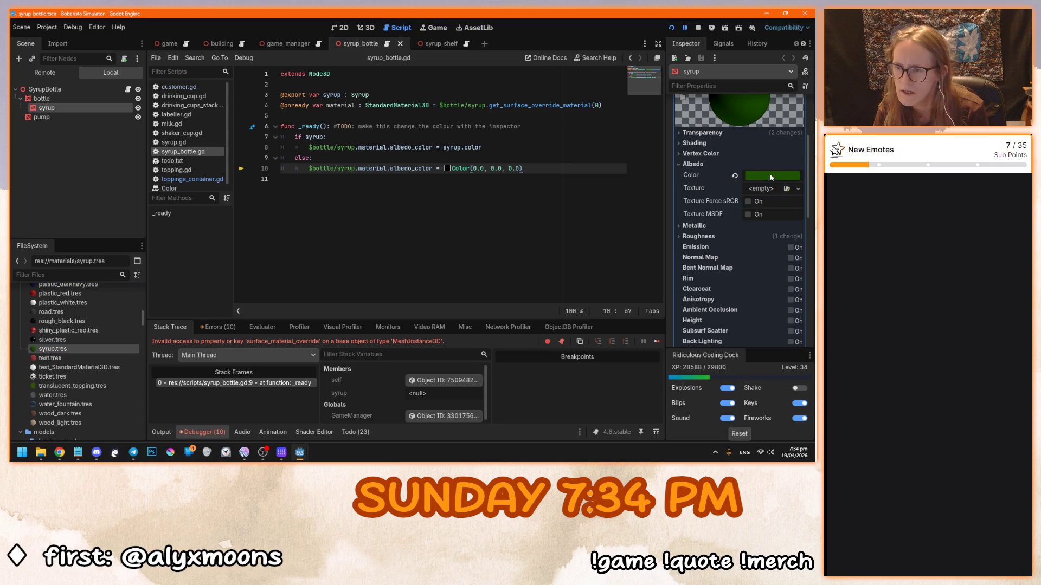
left_click(367, 27)
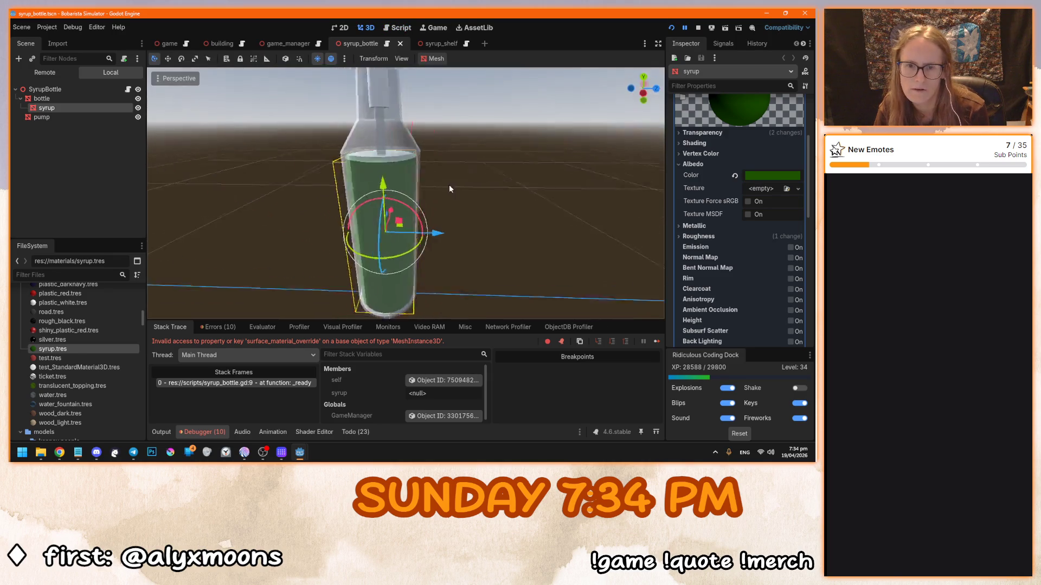
Step: Set the syrup material's Render Priority from 0 to 1, orbiting to check the bottle
mouse_move(511, 159)
left_mouse_down()
mouse_move(468, 203)
mouse_move(394, 195)
left_mouse_up()
scroll(699, 287, "down", 10)
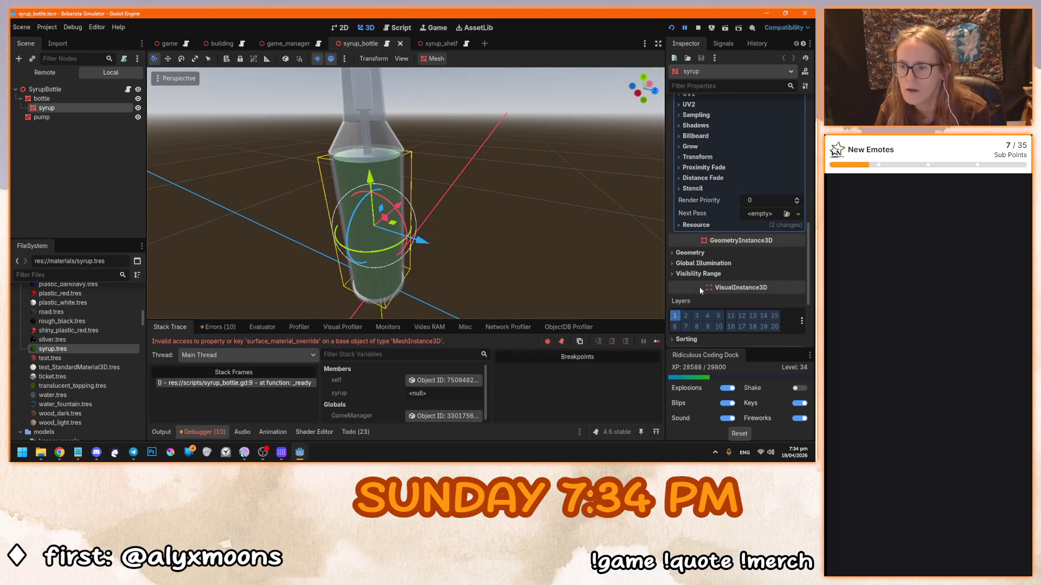
left_click_drag(749, 200, 754, 200)
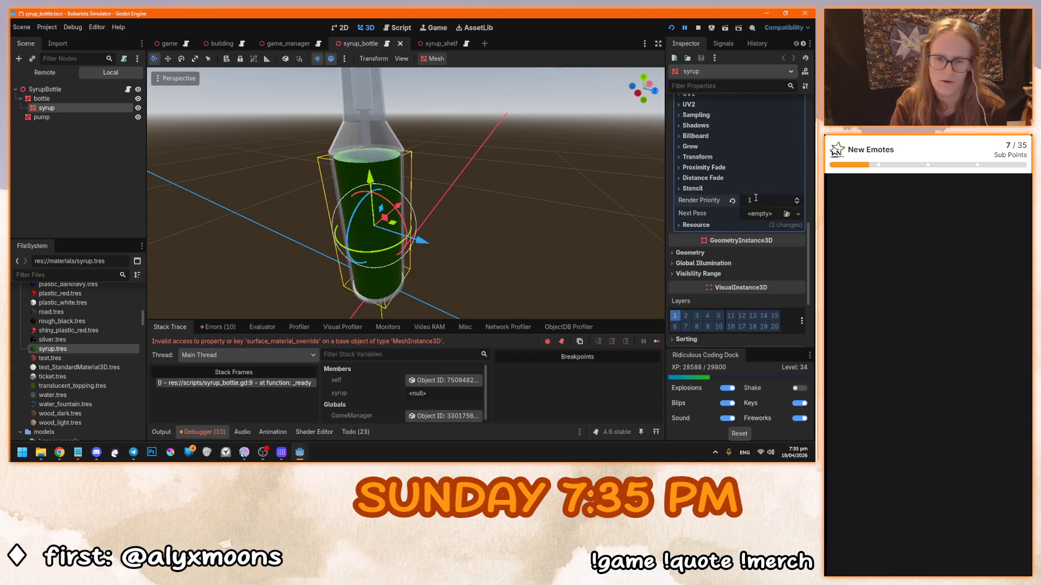
mouse_move(651, 187)
left_mouse_down()
mouse_move(542, 185)
mouse_move(515, 169)
left_mouse_up()
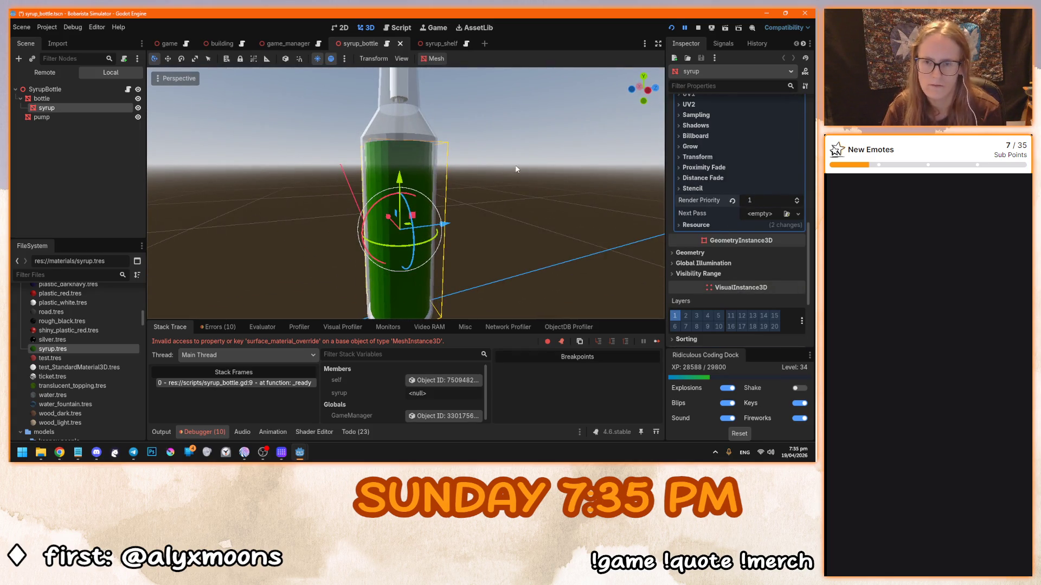
left_click(710, 224)
left_click_drag(504, 228, 506, 255)
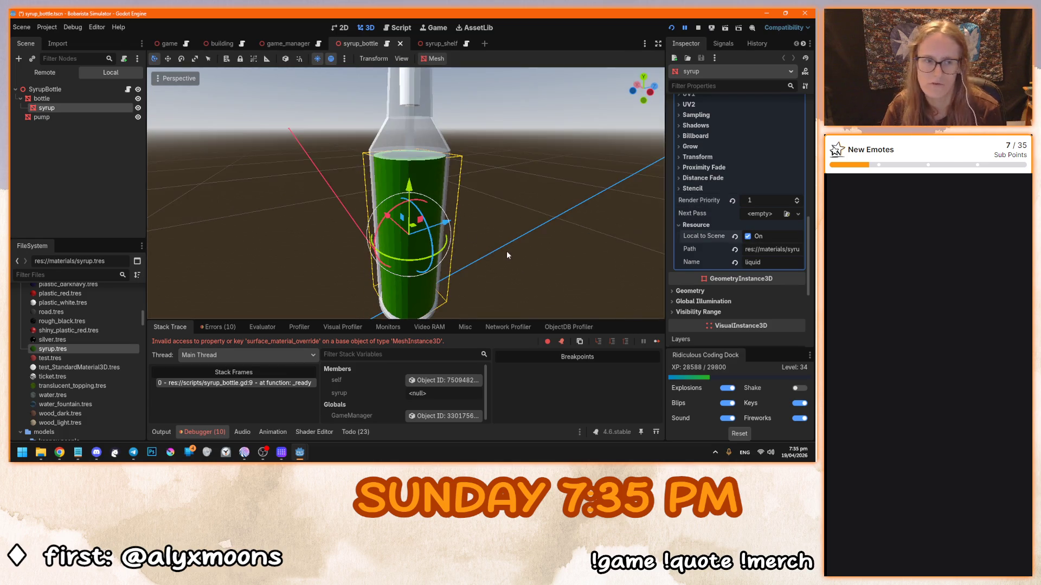
left_click(128, 89)
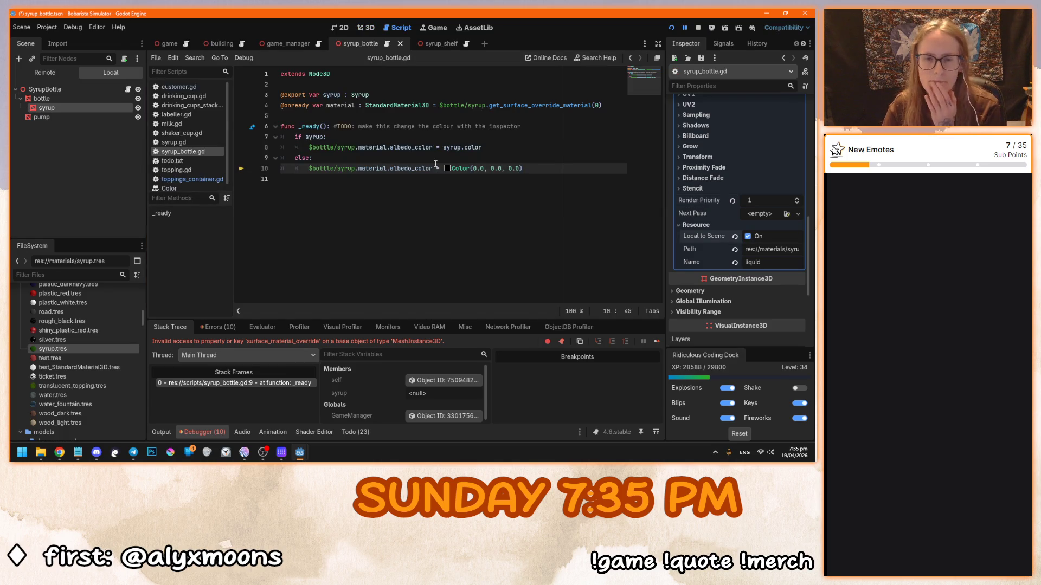
Step: Run the game from syrup_bottle.gd, hitting the invalid 'material' access error at line 10
left_click(424, 140)
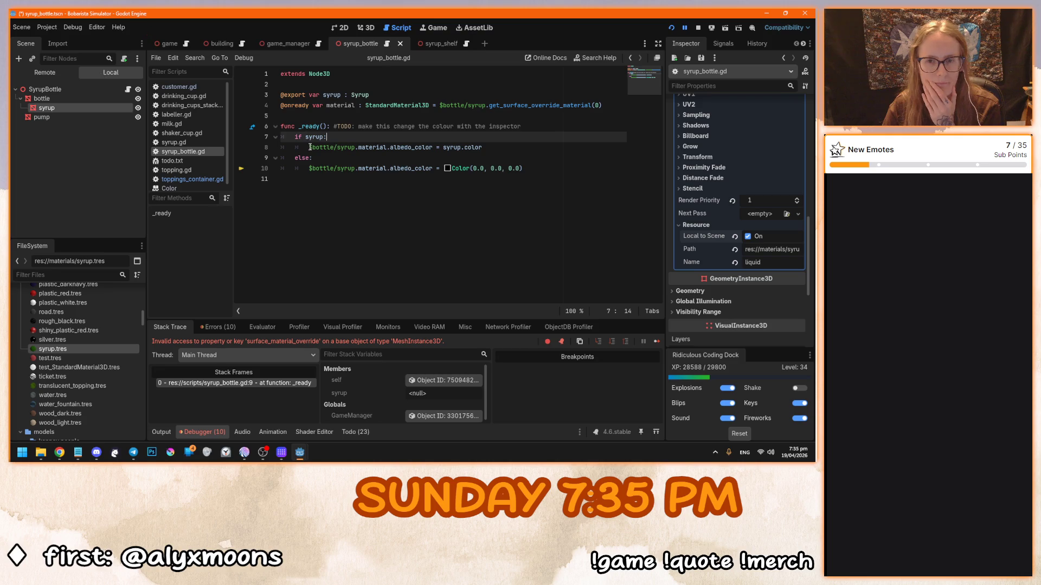
left_click(549, 167)
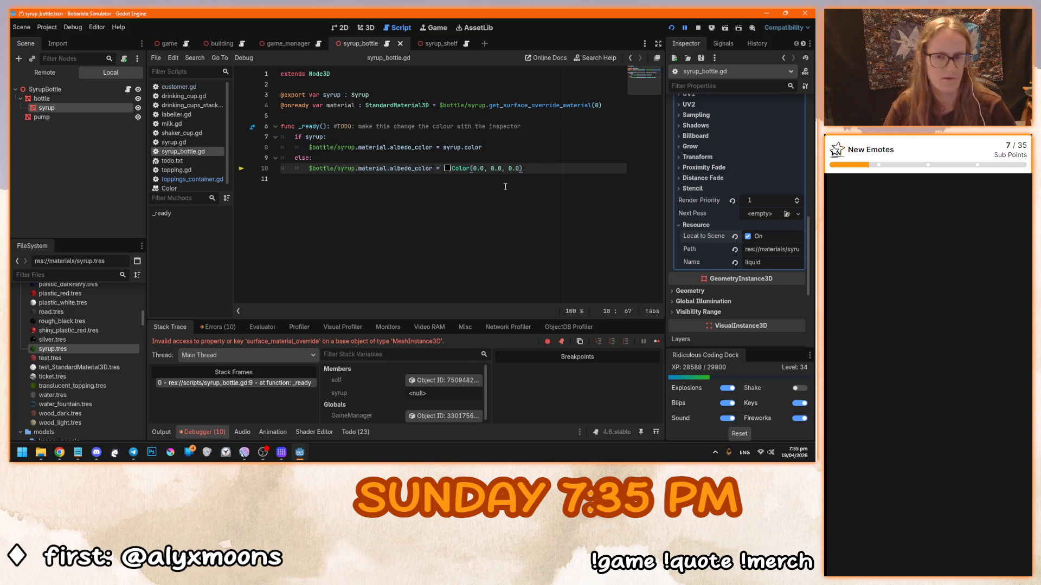
key("F6")
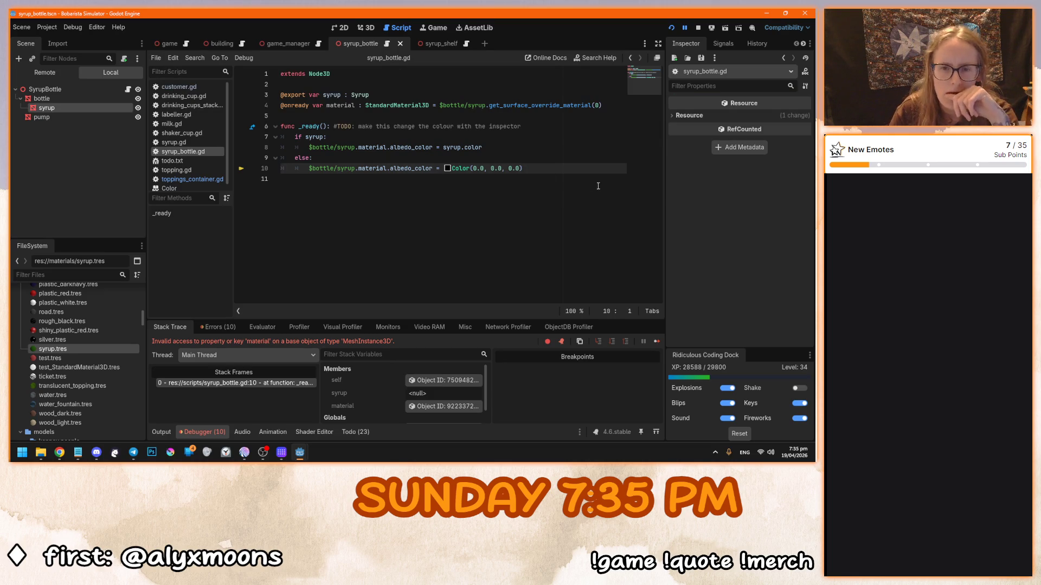
mouse_move(359, 148)
left_mouse_down()
mouse_move(308, 148)
mouse_move(308, 169)
left_mouse_up()
Step: Remove the '$bottle/syrup.' prefix on lines 8 and 10, then play-test at the syrup shelf
key("BackSpace")
key("BackSpace")
left_click(544, 165)
key("F5")
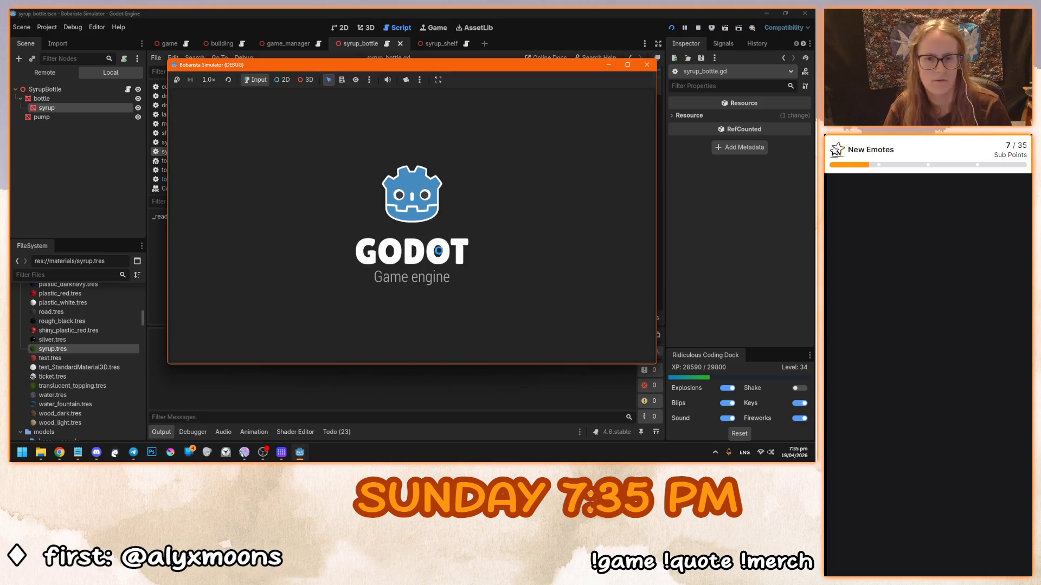
left_click(412, 239)
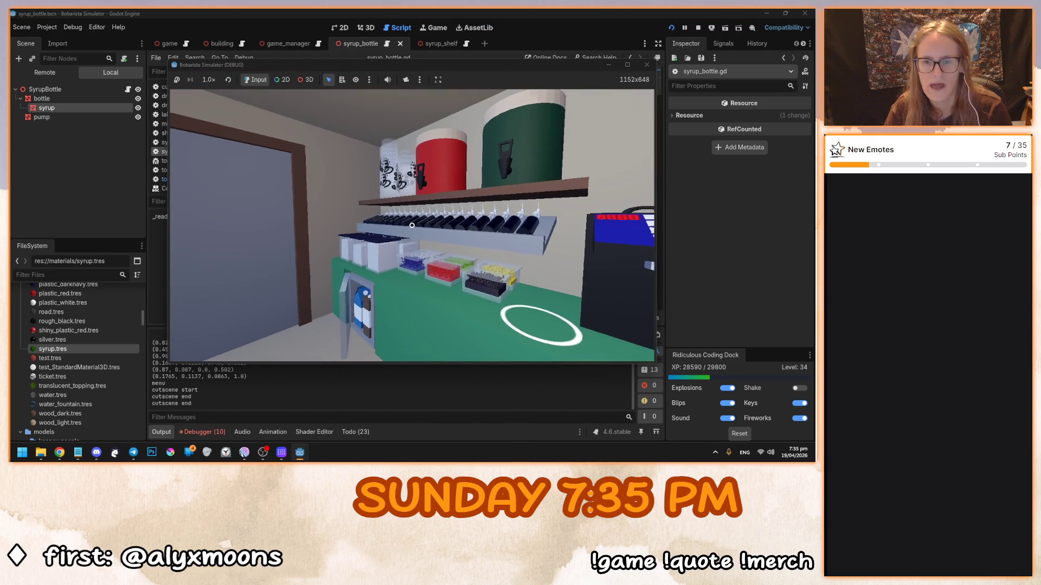
left_click(411, 225)
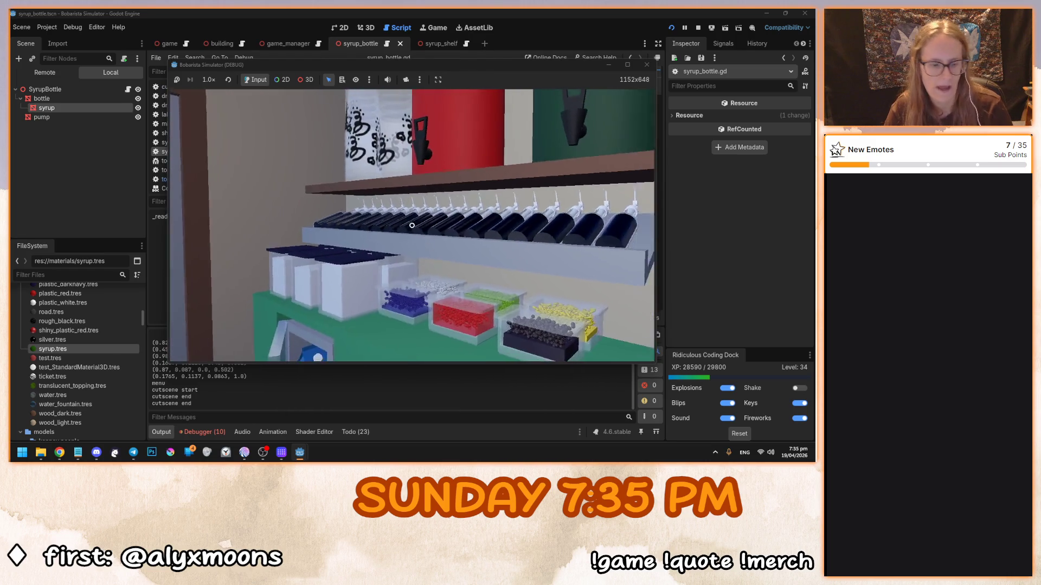
key("F8")
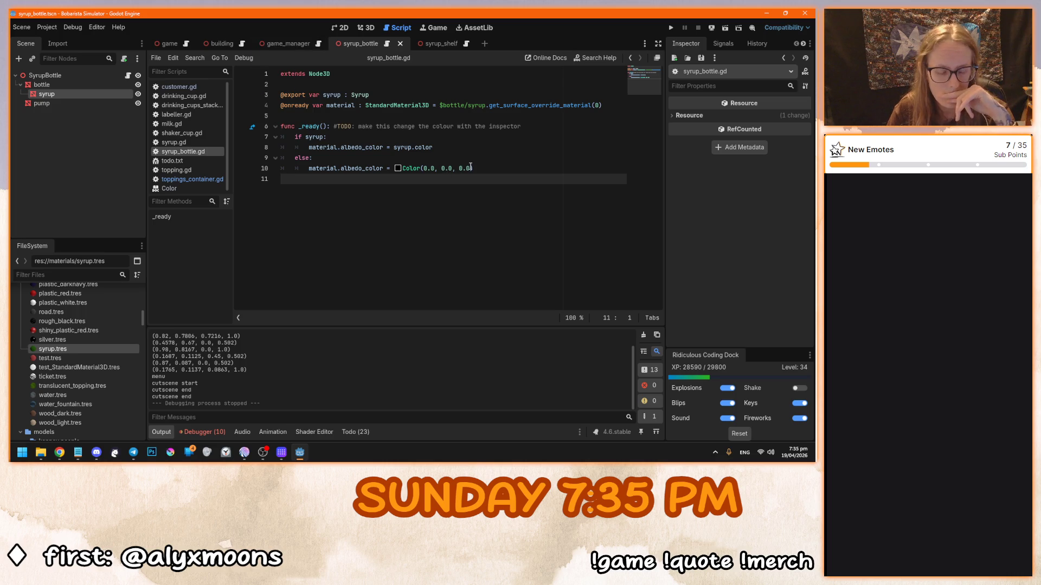
Step: Inspect the green_apple.tres syrup resource, then open the syrup_shelf scene and script
left_click_drag(432, 147, 395, 147)
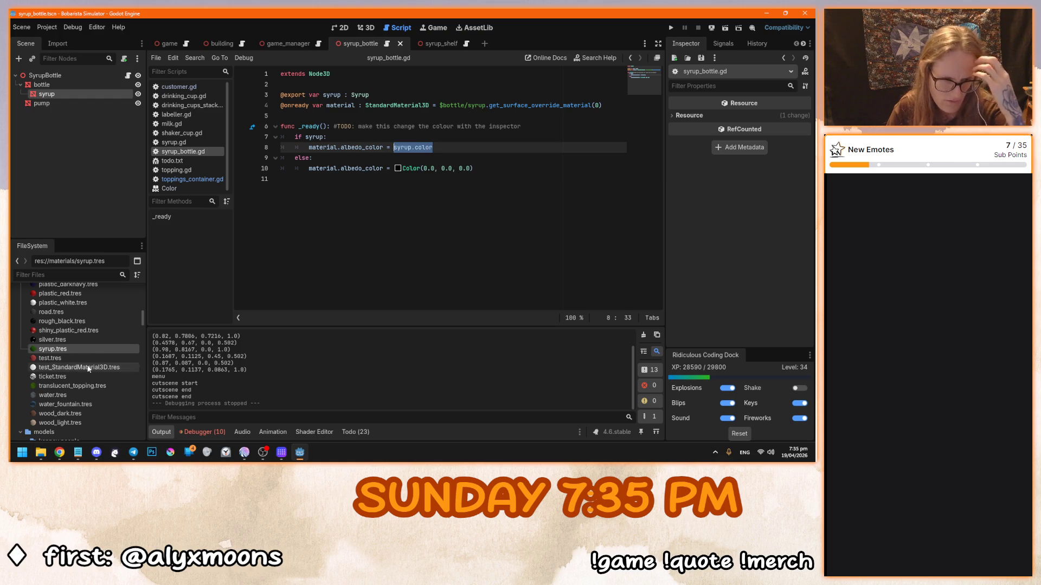
scroll(112, 352, "up", 15)
scroll(112, 352, "down", 5)
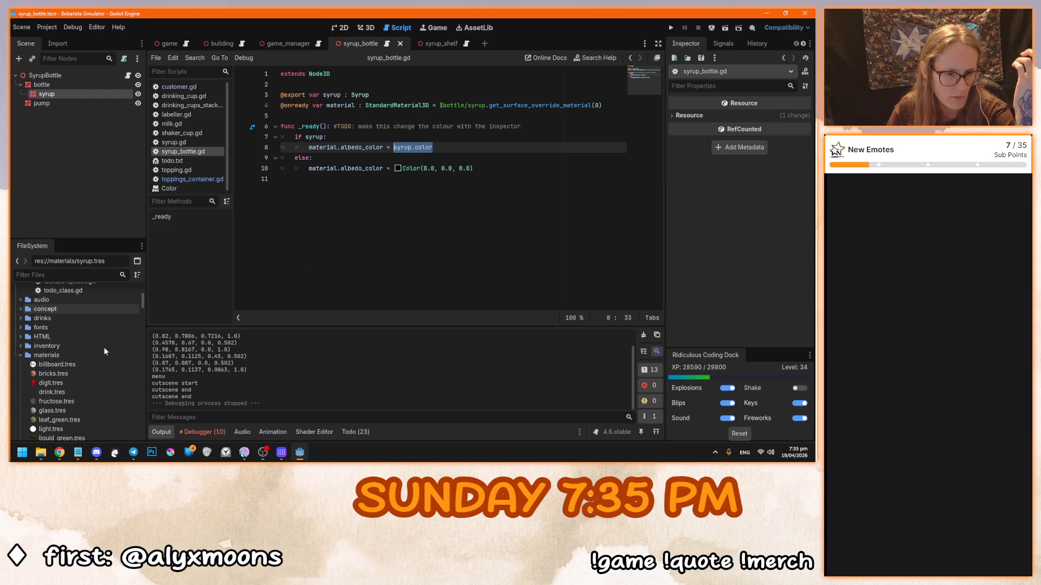
scroll(70, 347, "down", 2)
left_click(75, 319)
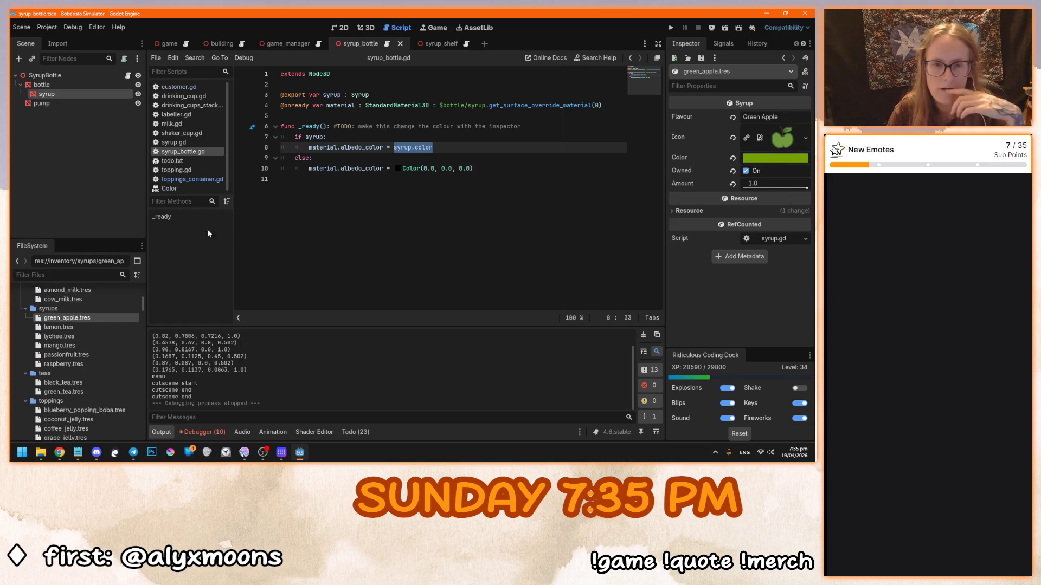
left_click(535, 180)
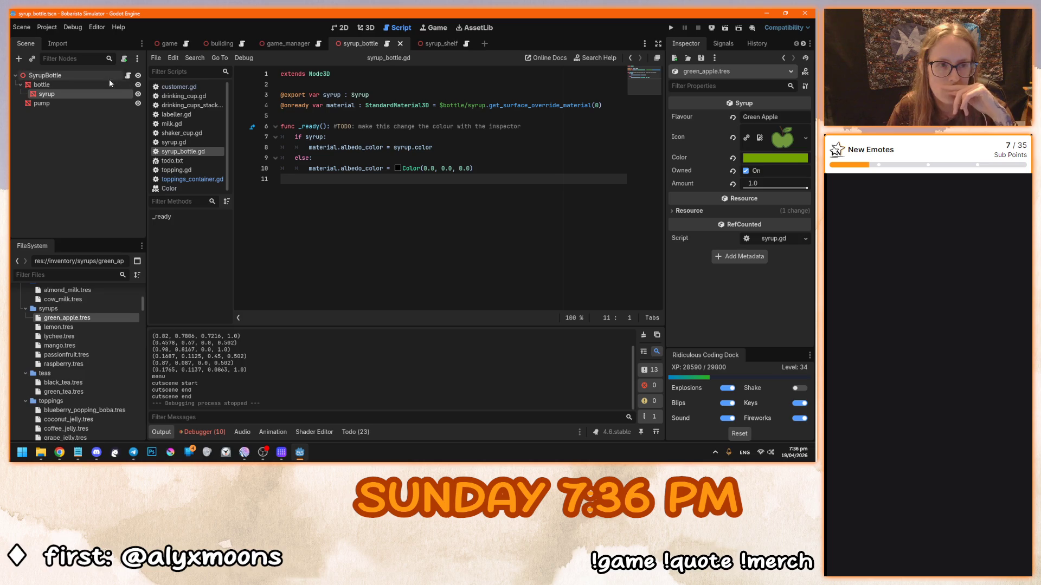
left_click(428, 42)
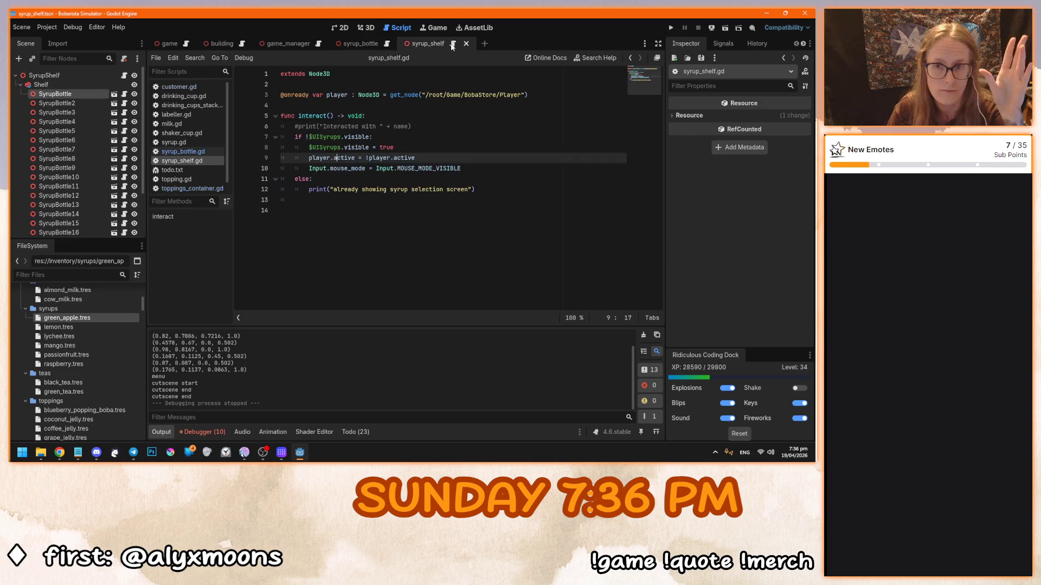
Step: Assign green_apple.tres, lemon.tres and lychee.tres to SyrupBottle1–3's Syrup fields
left_click(366, 27)
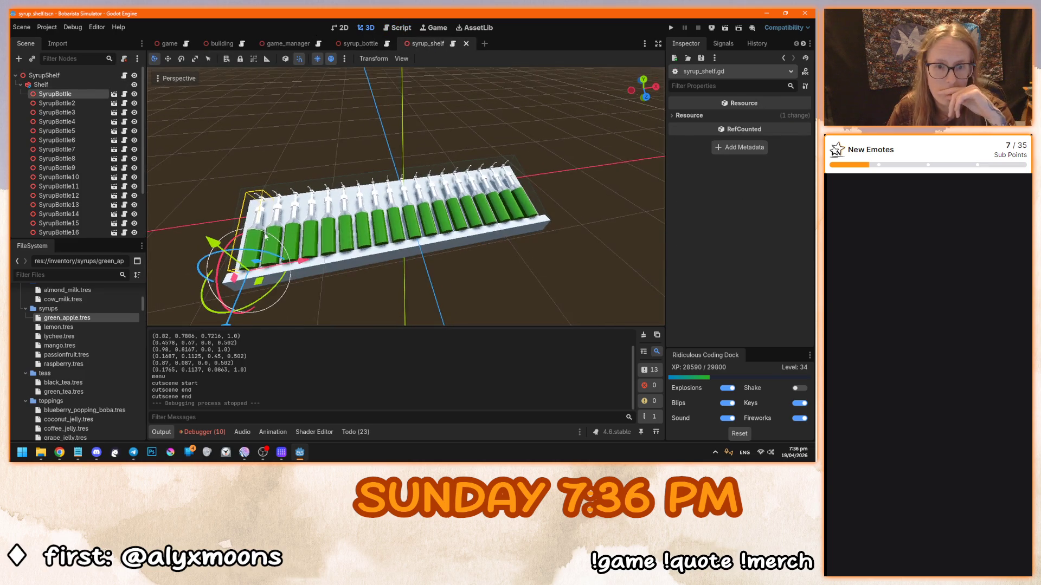
left_click(76, 103)
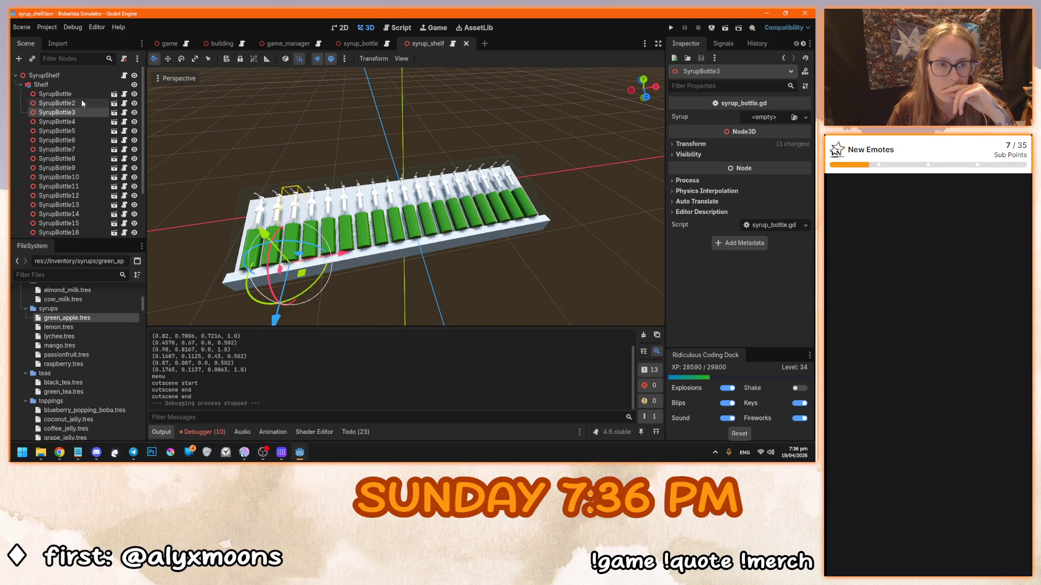
left_click(82, 95)
left_click_drag(372, 225, 233, 228)
scroll(102, 230, "down", 3)
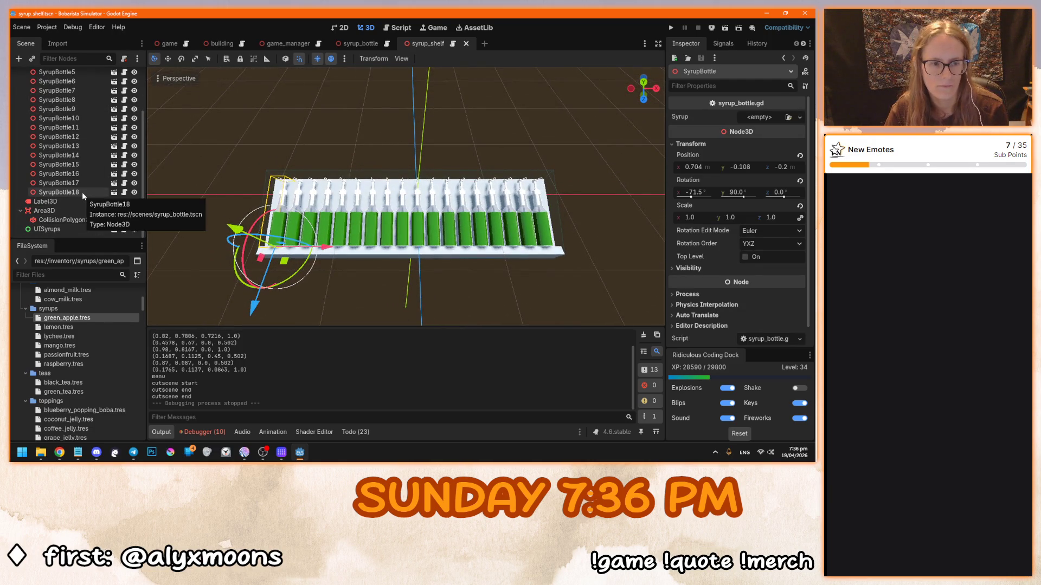
scroll(83, 192, "up", 3)
left_click_drag(96, 317, 775, 117)
left_click(77, 102)
left_click_drag(59, 328, 766, 116)
left_click(76, 113)
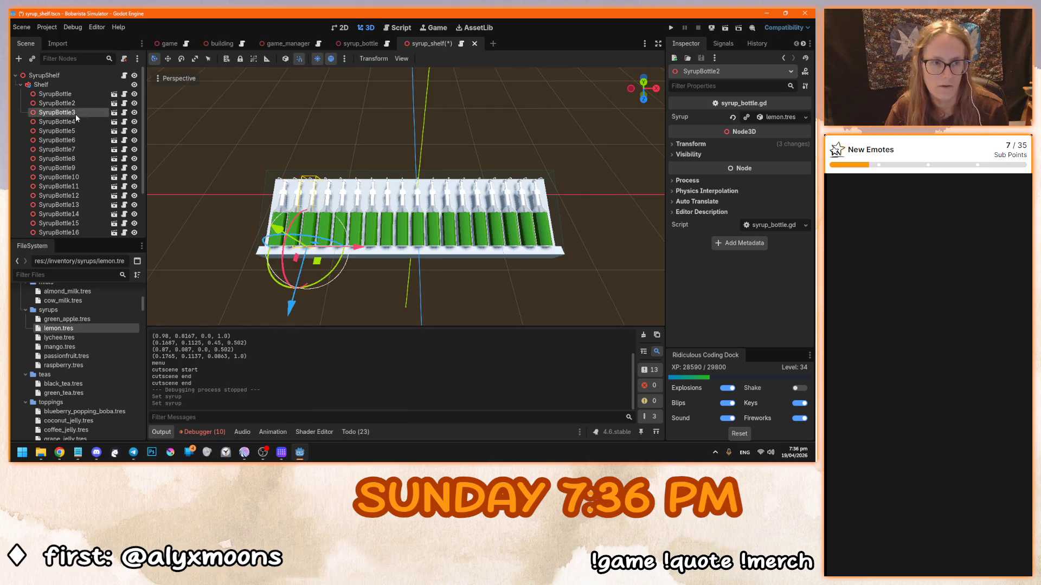
left_click_drag(58, 337, 160, 311)
left_click_drag(758, 118, 758, 118)
Step: Assign mango.tres, passionfruit.tres and raspberry.tres to SyrupBottle4–6, then save and run the game
left_click(56, 122)
left_click(90, 346)
left_click_drag(91, 344, 758, 118)
left_click(57, 130)
left_click_drag(82, 355, 758, 118)
left_click(80, 140)
left_click(63, 364)
left_click_drag(64, 365, 763, 116)
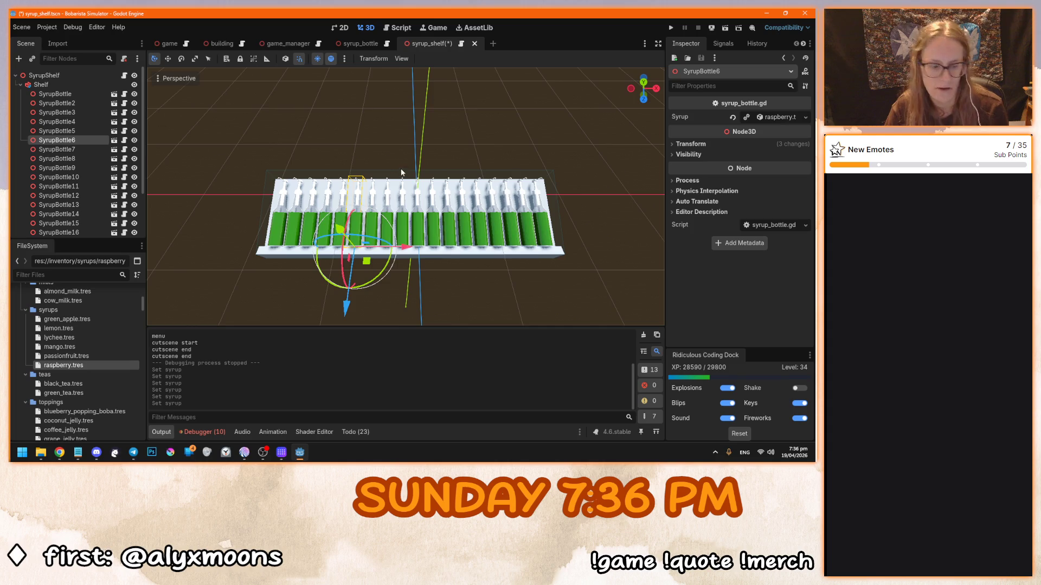
key("F5")
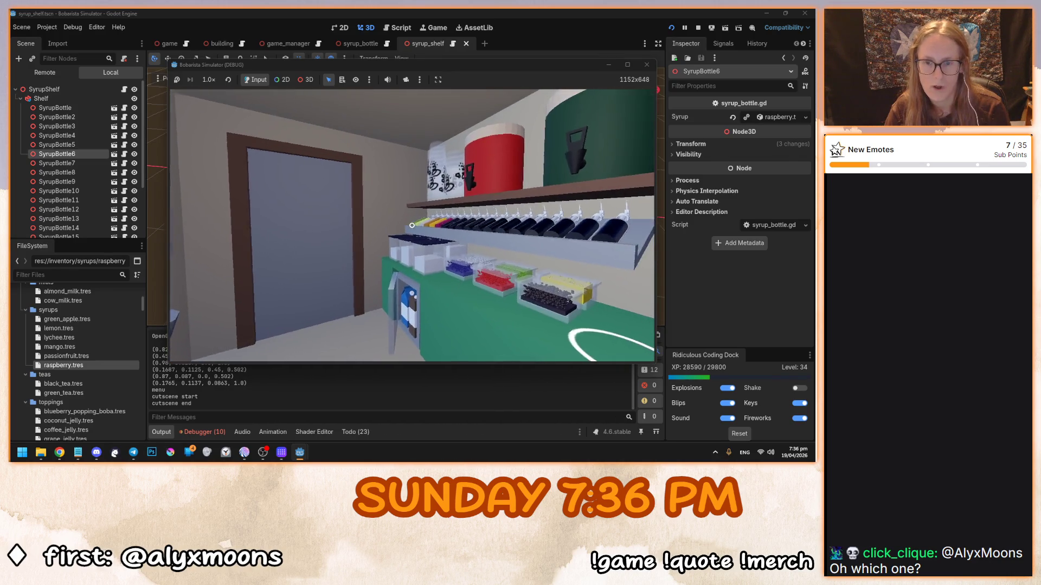
Step: Zoom the running game's view in and out on the syrup bottle shelf
left_click(412, 225)
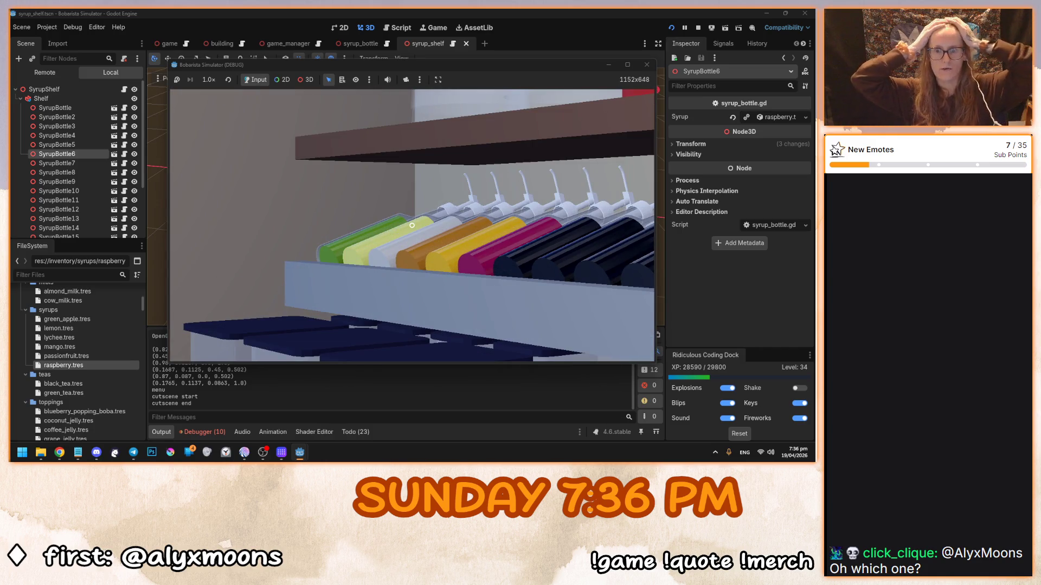
left_click(412, 225)
right_click(412, 225)
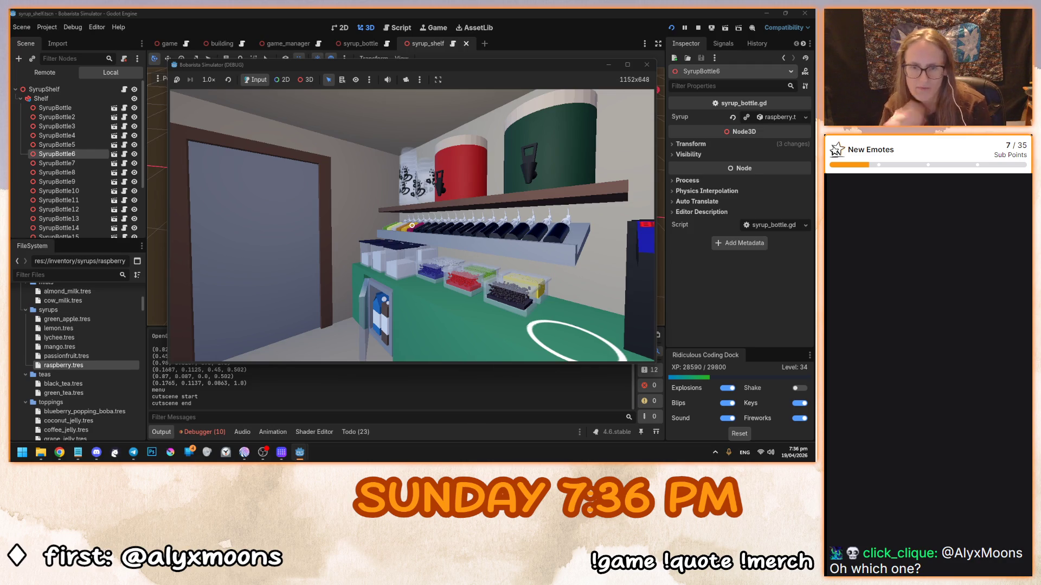
left_click(412, 225)
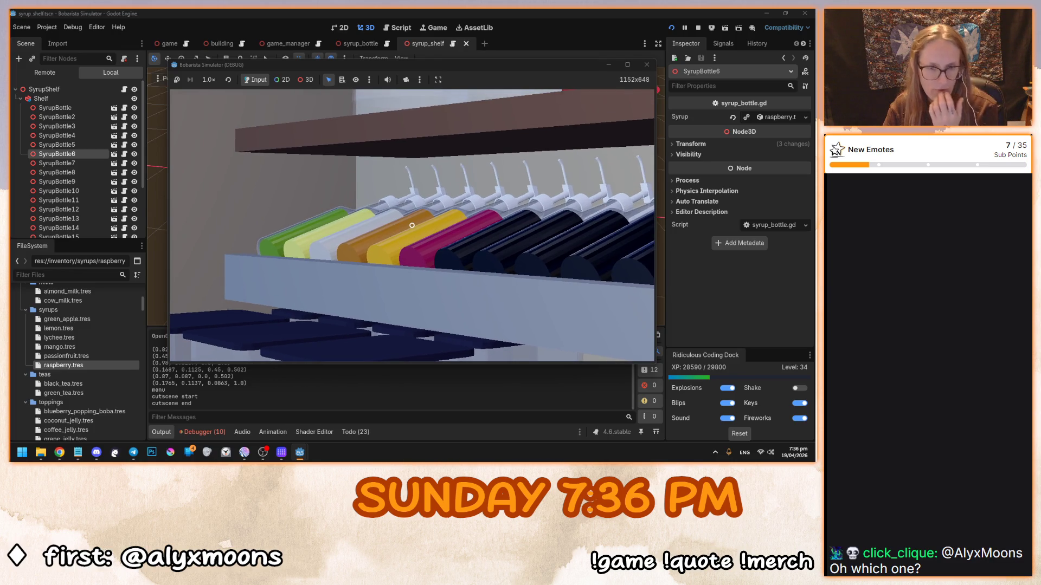
left_click(411, 225)
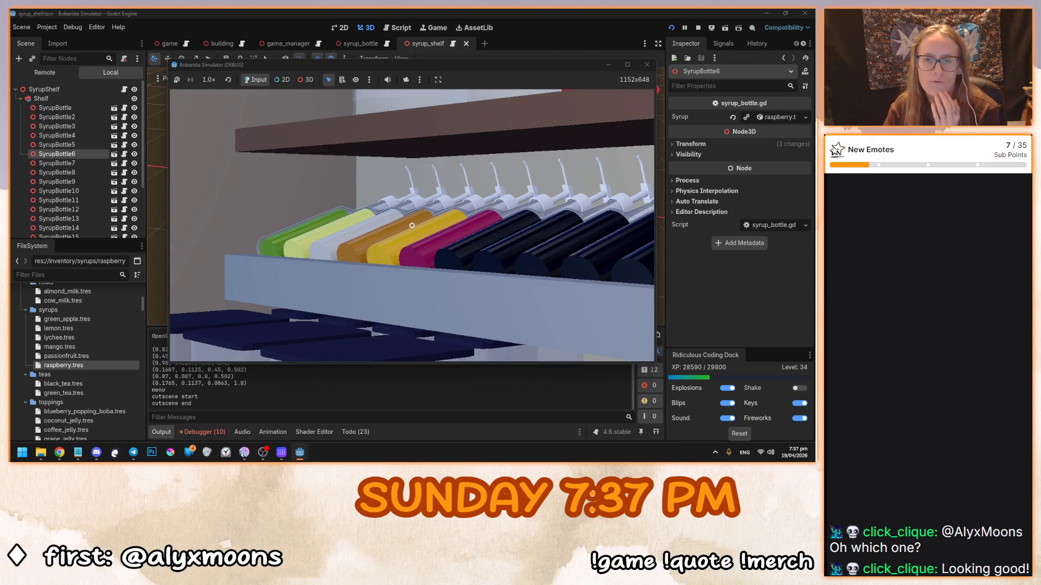
Step: Click shelf bottles to bring up the SYRUPS picker, then stop the game
left_click(412, 225)
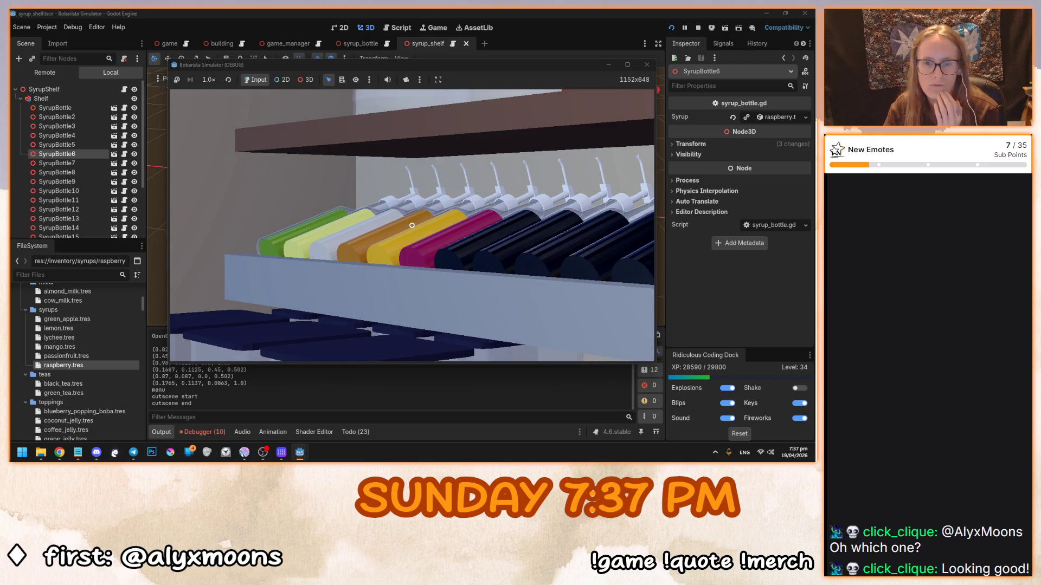
left_click(412, 224)
left_click(412, 225)
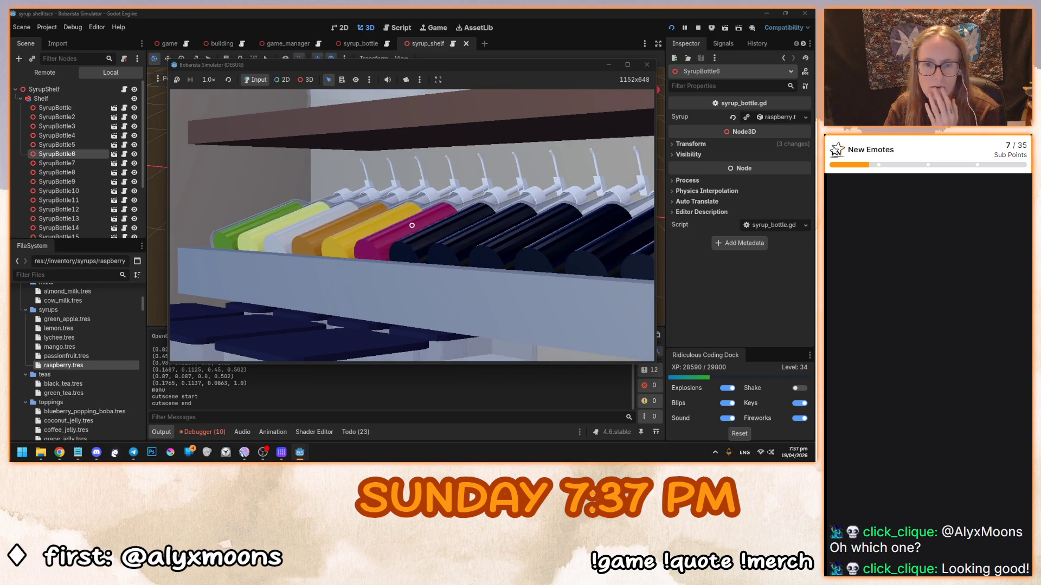
key("F8")
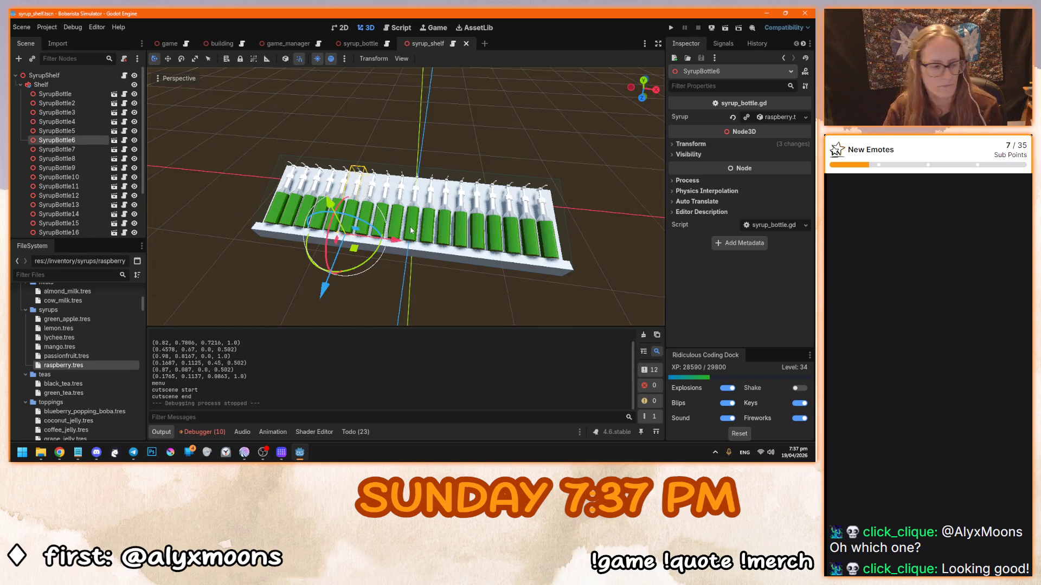
Step: Give SyrupBottle7–12 green apple, lemon, lychee, mango, passionfruit and raspberry syrups
left_click(86, 149)
mouse_move(65, 319)
left_mouse_down()
mouse_move(379, 216)
mouse_move(769, 117)
left_mouse_up()
left_click(74, 158)
mouse_move(59, 329)
left_mouse_down()
mouse_move(162, 271)
mouse_move(770, 117)
left_mouse_up()
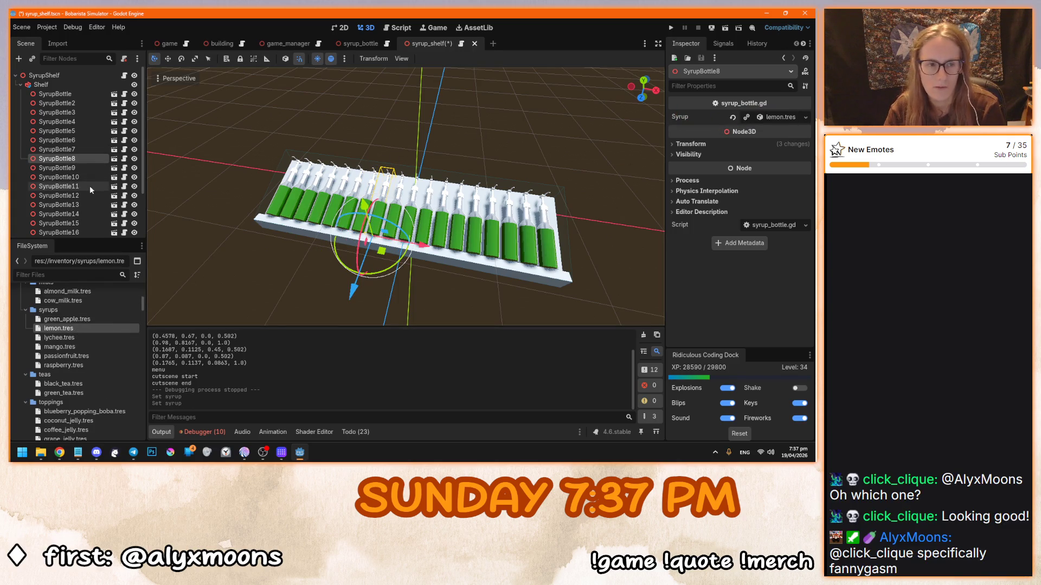
left_click(89, 168)
left_click_drag(92, 338, 758, 120)
scroll(88, 173, "down", 3)
left_click(60, 119)
left_click_drag(60, 347, 769, 117)
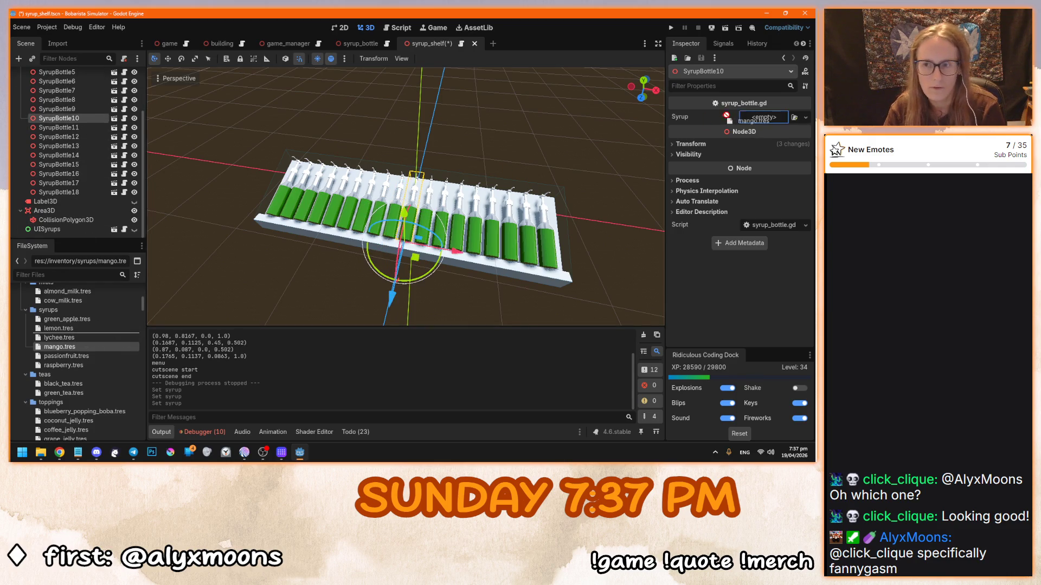
left_click(106, 129)
mouse_move(65, 356)
left_mouse_down()
mouse_move(750, 151)
mouse_move(766, 124)
left_mouse_up()
left_click(74, 136)
mouse_move(65, 365)
left_mouse_down()
mouse_move(738, 158)
mouse_move(764, 118)
left_mouse_up()
Step: Give SyrupBottle13–18 the same six-syrup cycle, then save and run the game
left_click(58, 146)
mouse_move(85, 320)
left_mouse_down()
mouse_move(748, 162)
mouse_move(766, 120)
left_mouse_up()
left_click(59, 155)
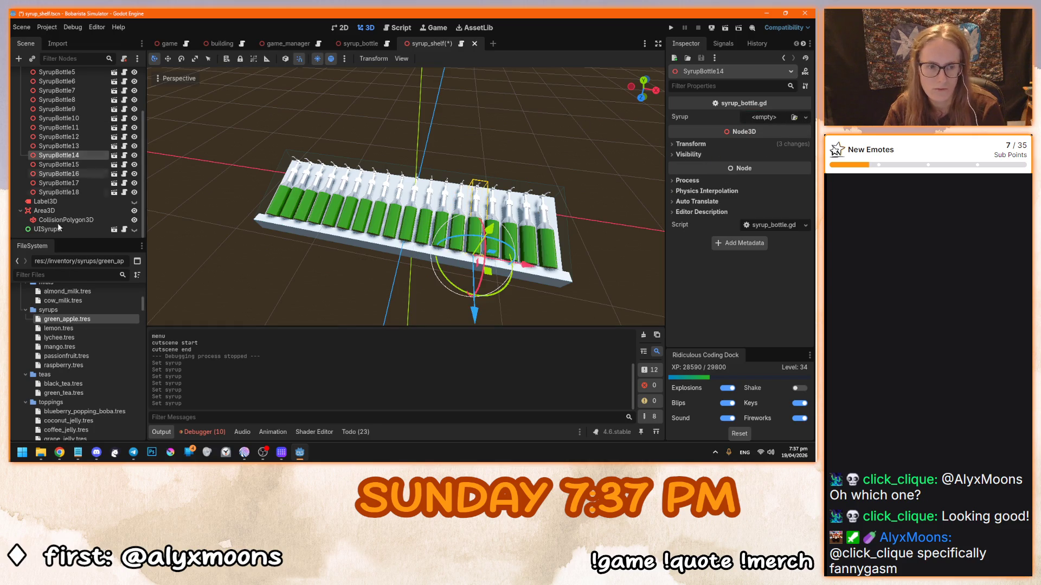
left_click_drag(86, 330, 767, 118)
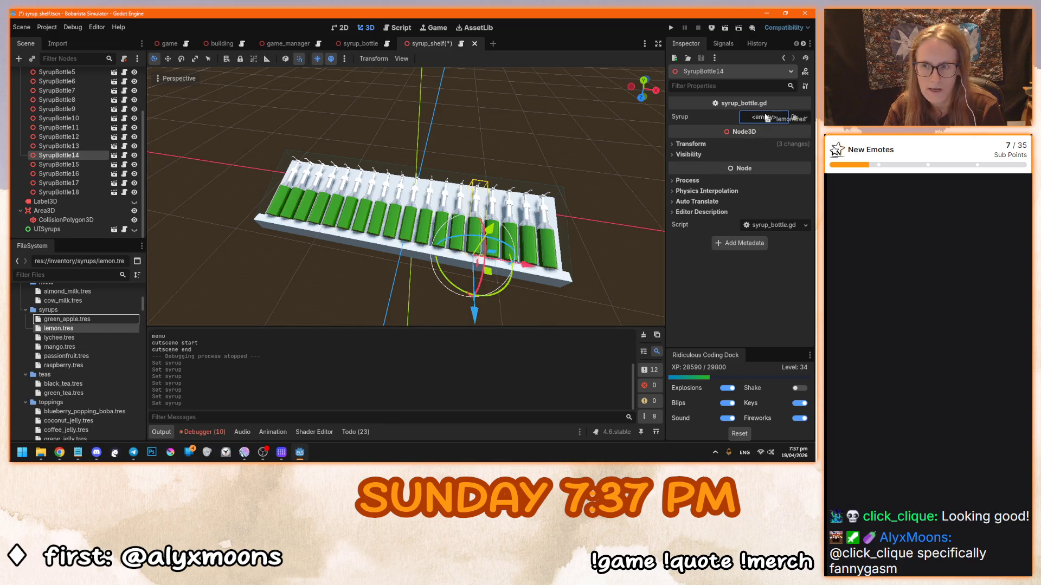
left_click(56, 165)
left_click_drag(77, 337, 767, 118)
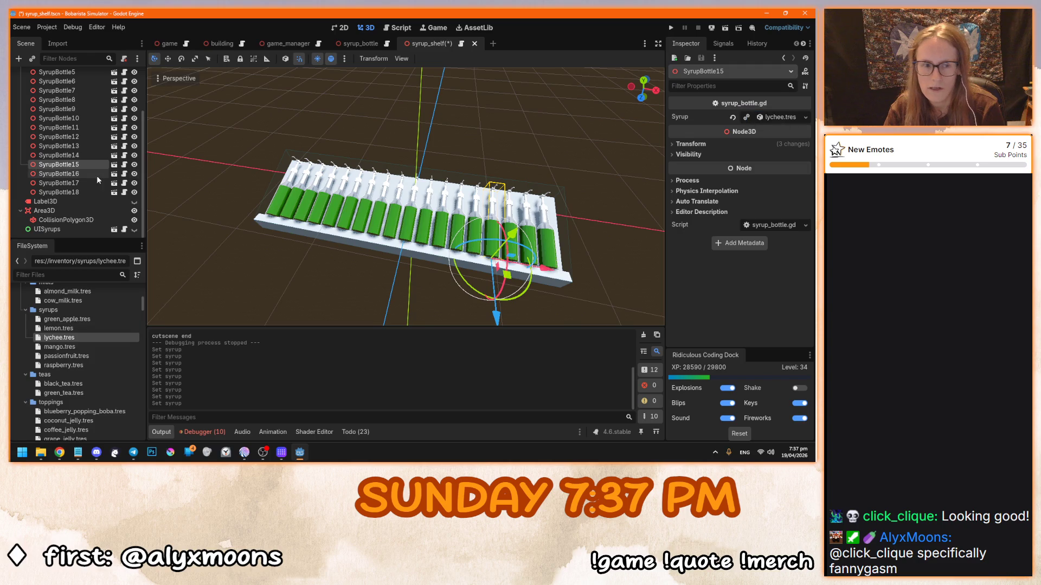
left_click(85, 175)
left_click_drag(72, 346, 764, 116)
left_click(58, 183)
mouse_move(67, 356)
left_mouse_down()
mouse_move(665, 169)
mouse_move(764, 117)
left_mouse_up()
left_click(58, 192)
left_click_drag(73, 366, 764, 117)
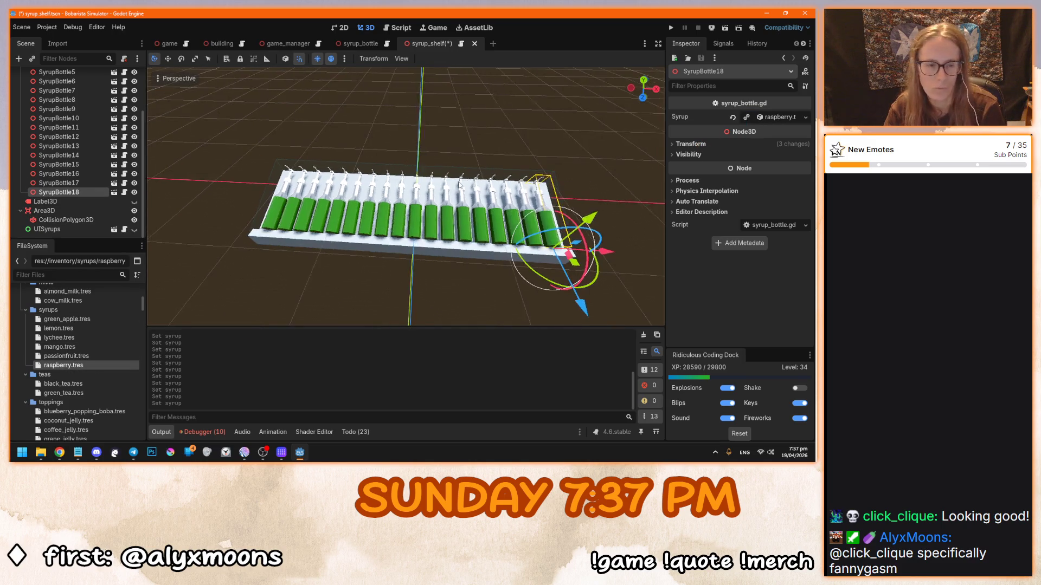
key("F5")
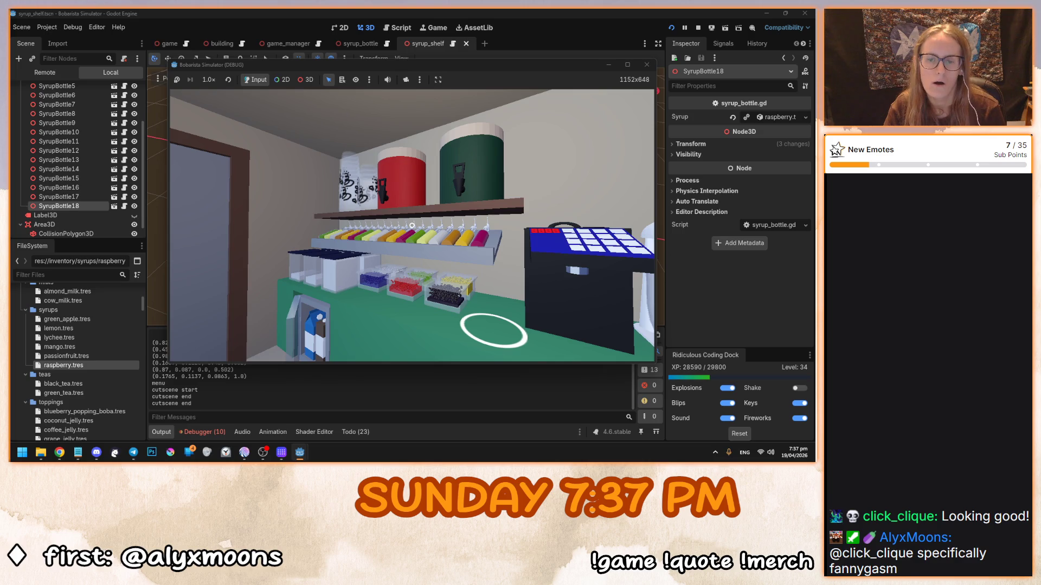
Step: Zoom onto the shelf to check all eighteen bottles' repeating six-flavour colours, then stop the game
left_click(412, 226)
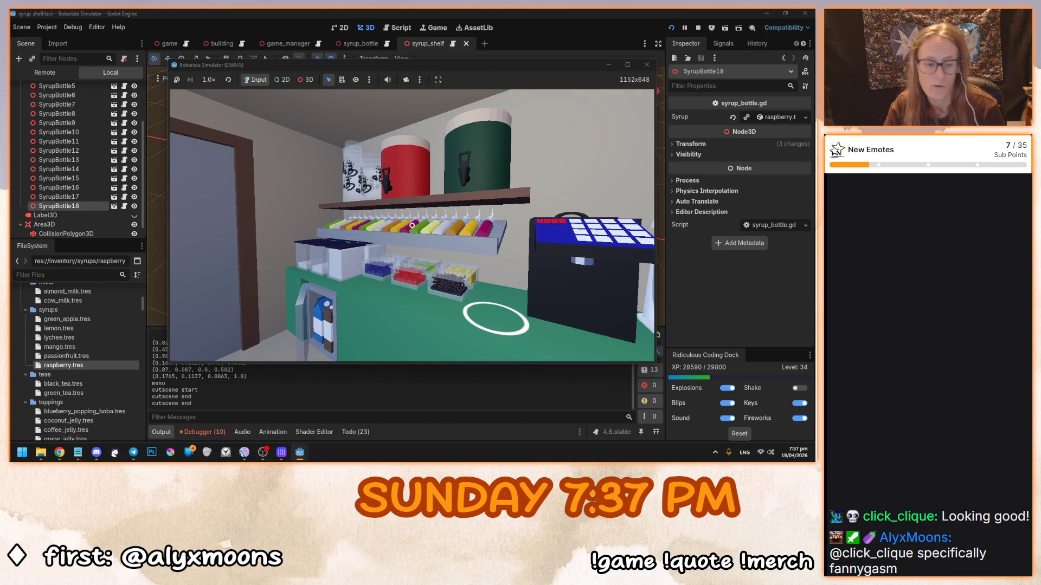
key("F8")
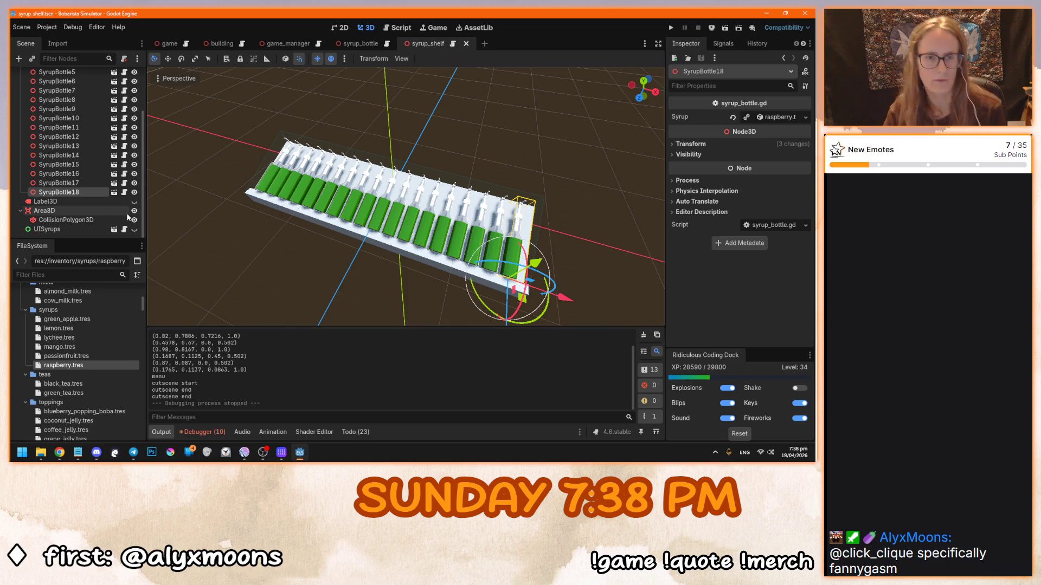
Step: Delete the finished colour TODO comment on line 6 of syrup_bottle.gd
left_click(388, 44)
mouse_move(521, 126)
left_mouse_down()
mouse_move(287, 126)
mouse_move(330, 127)
left_mouse_up()
key("BackSpace")
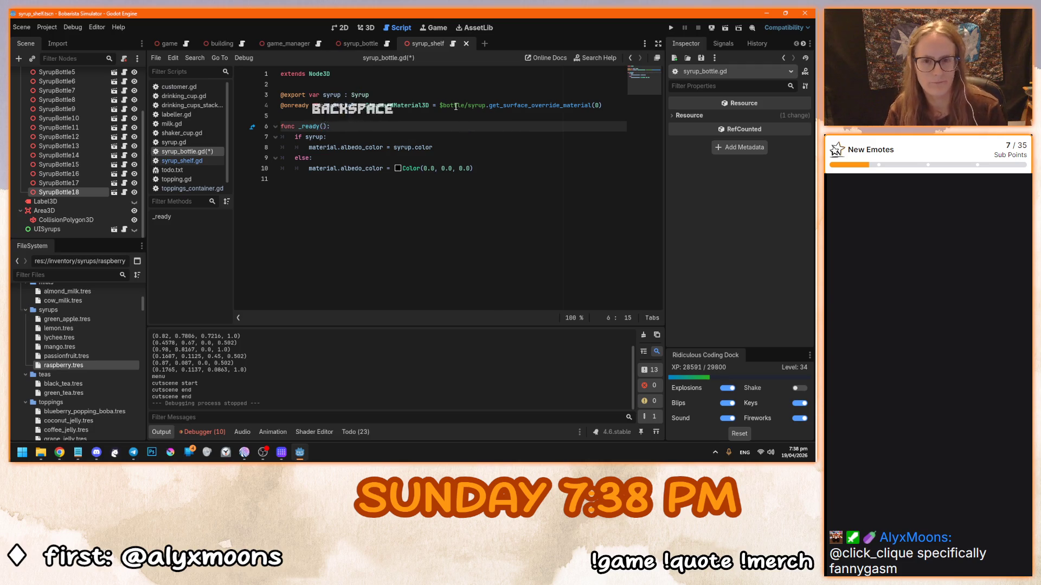
Step: Jump from the project TODO list to the RichTextLabel TODO in drinking_cup.gd's update_labels()
left_click(356, 432)
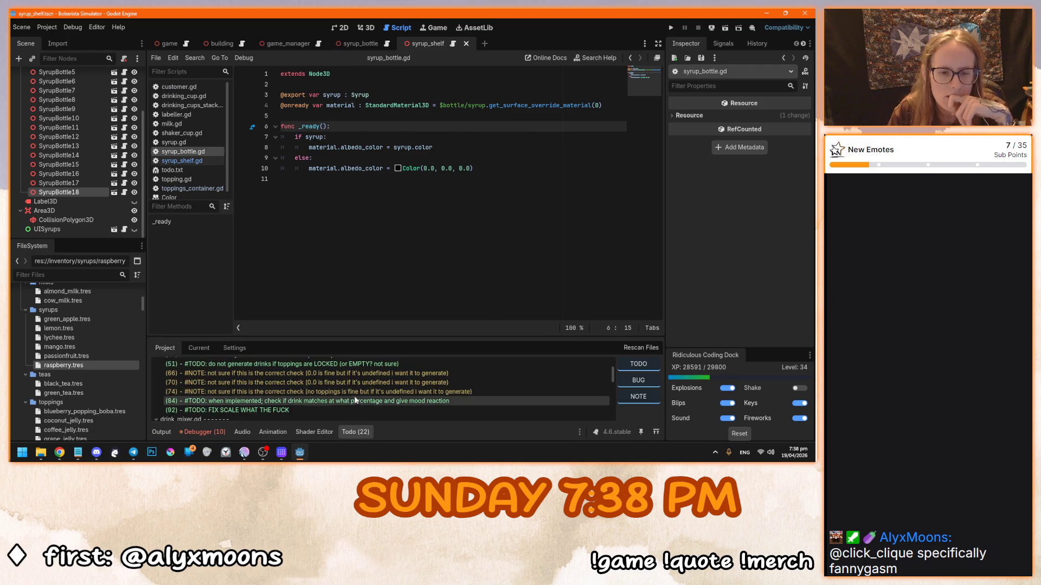
scroll(355, 400, "down", 3)
double_click(346, 398)
left_click(466, 191)
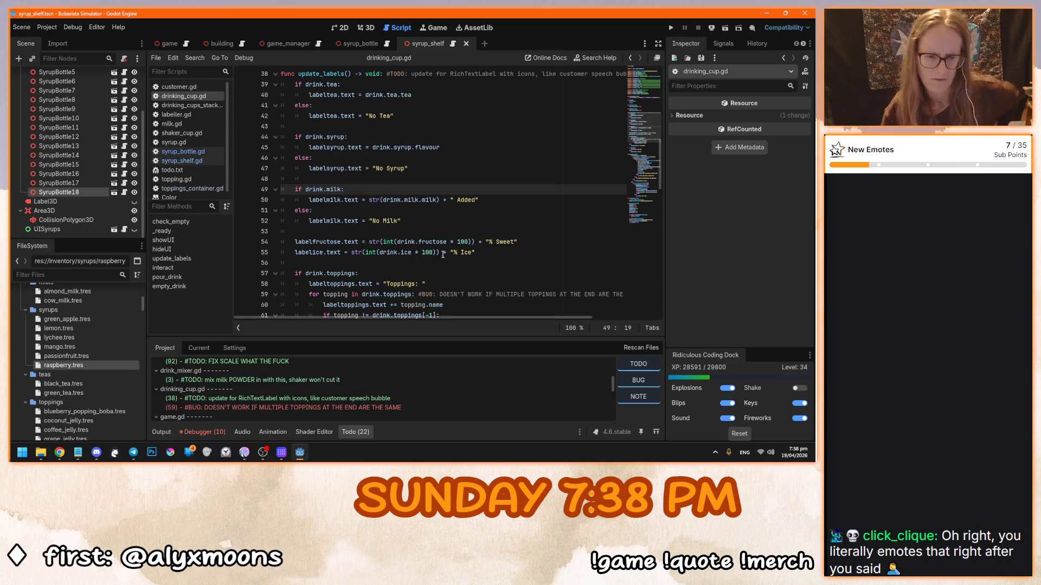
left_click(428, 200)
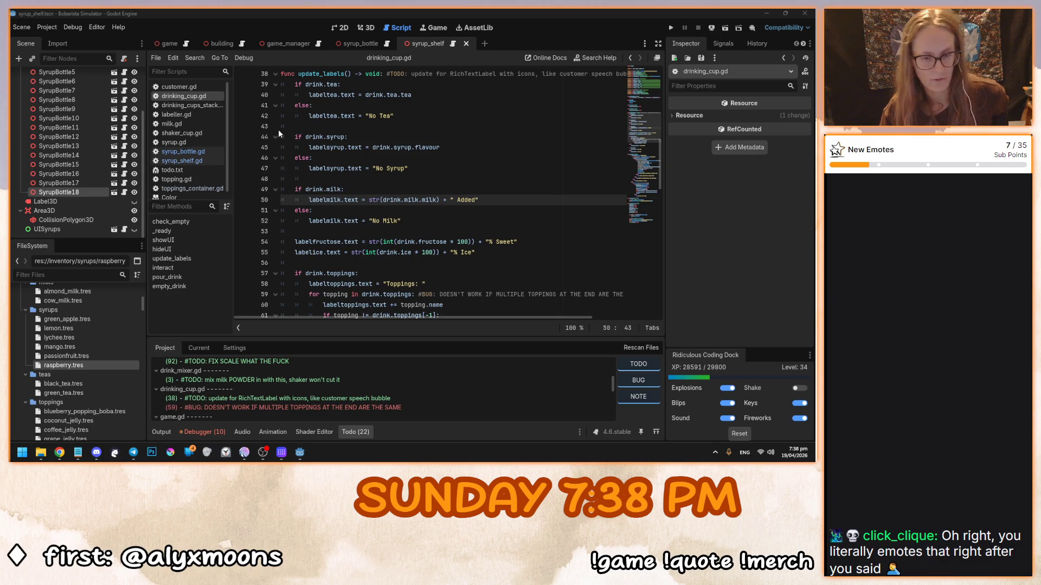
key("alt+Tab")
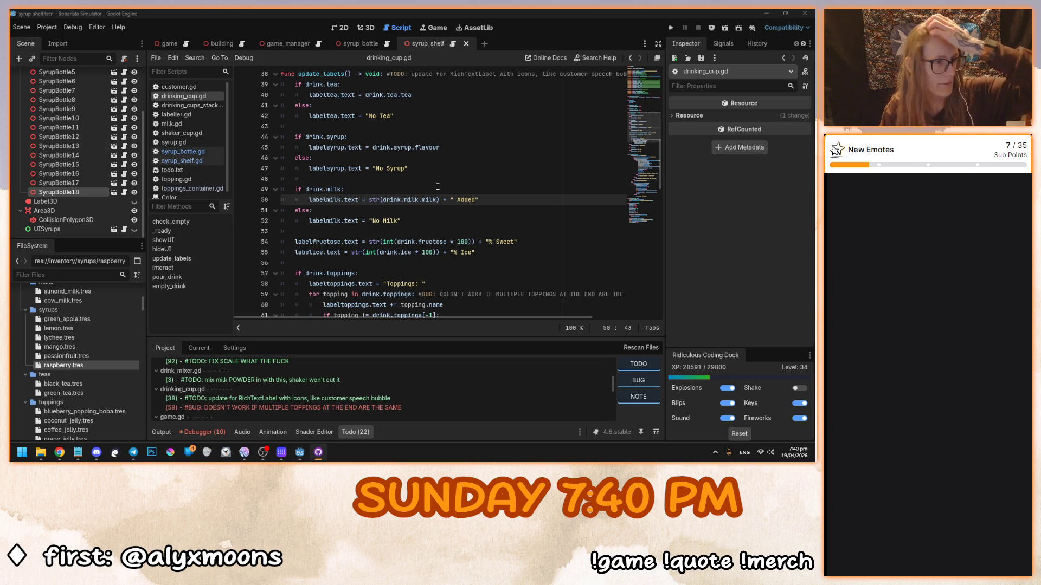
left_click(347, 189)
left_click(389, 200)
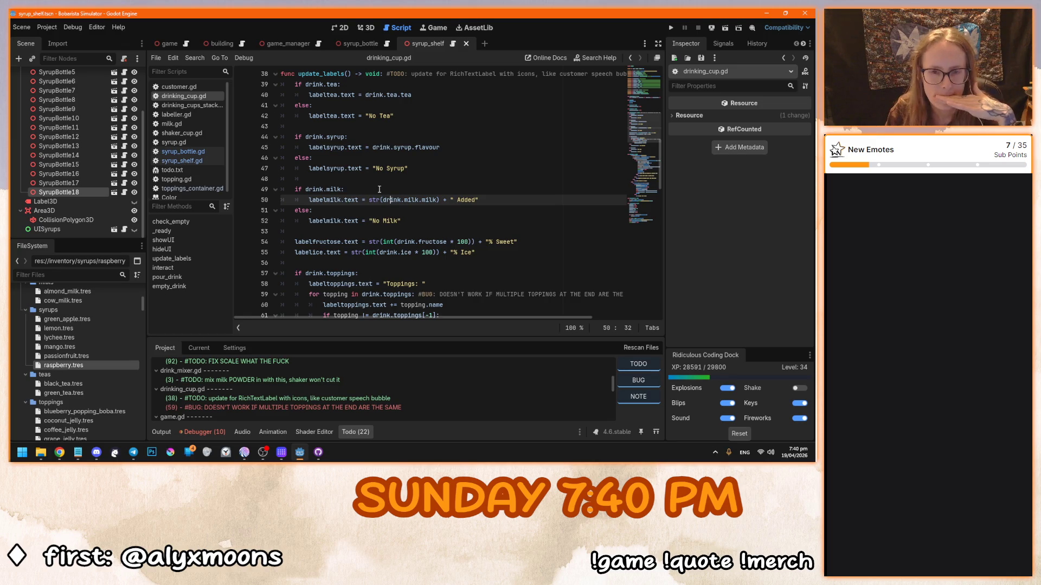
left_click(379, 189)
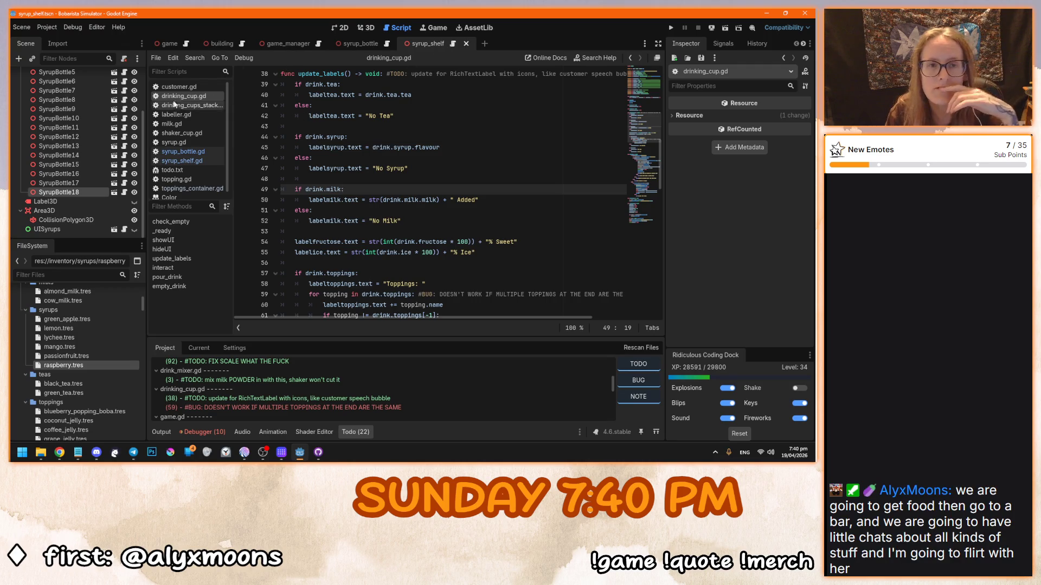
middle_click(197, 96)
Step: Close drinking_cups_stack.gd and customer.gd, then close all remaining scripts
middle_click(198, 97)
middle_click(196, 86)
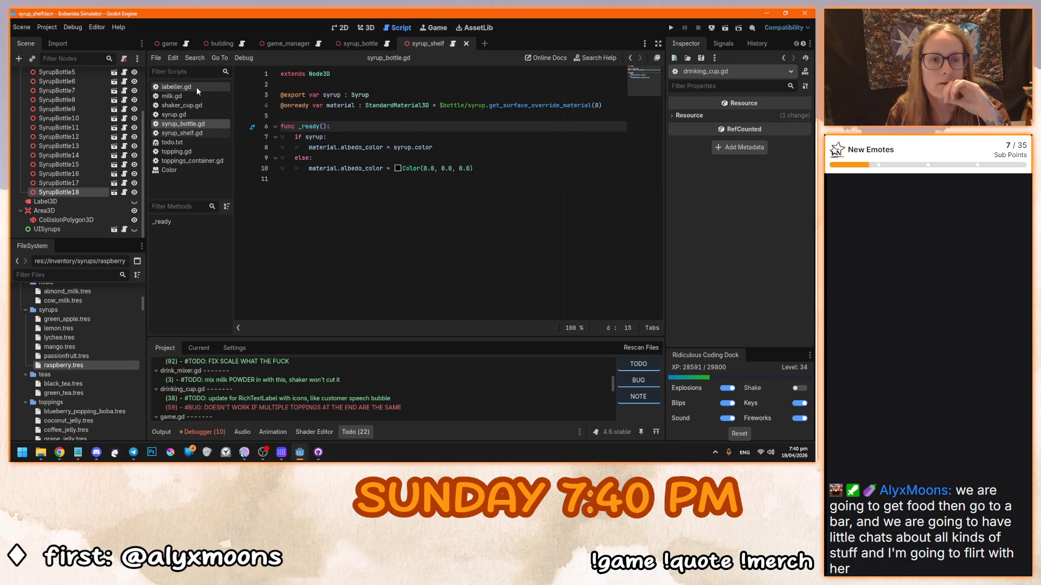
right_click(189, 88)
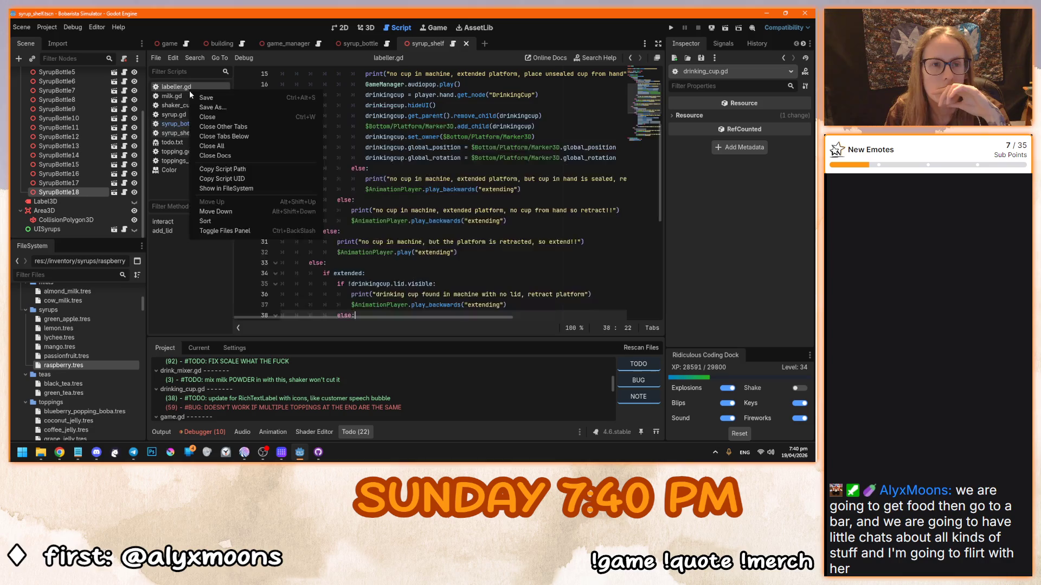
left_click(243, 145)
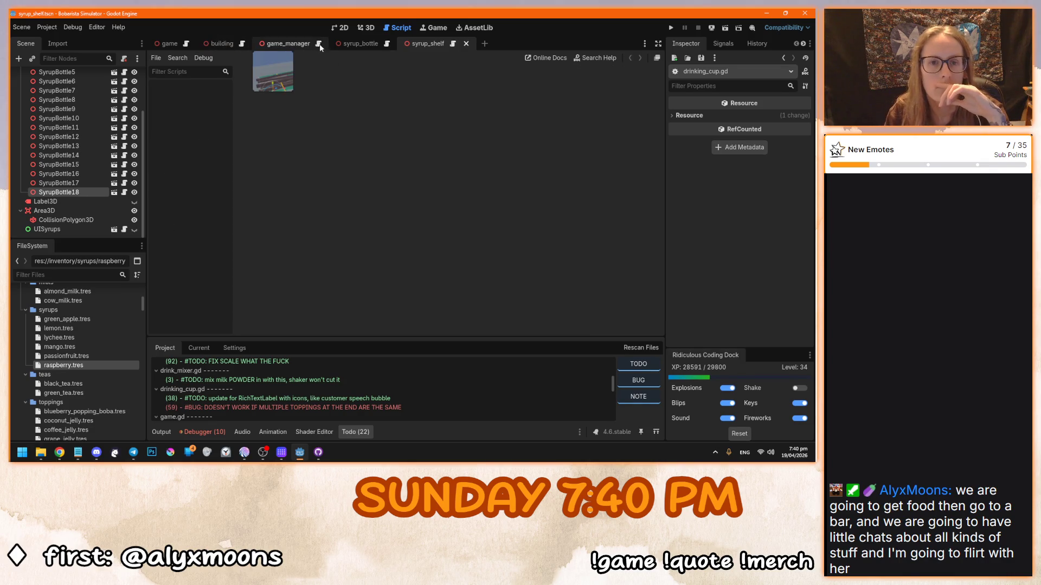
Step: Close the game_manager, syrup_bottle and syrup_shelf scene tabs
left_click(307, 45)
left_click(330, 43)
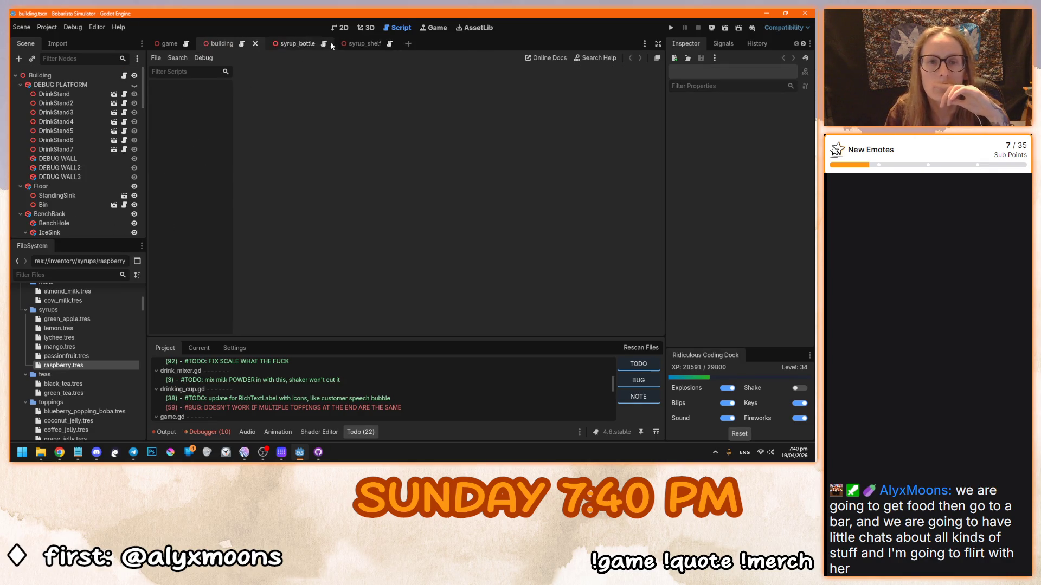
left_click(329, 42)
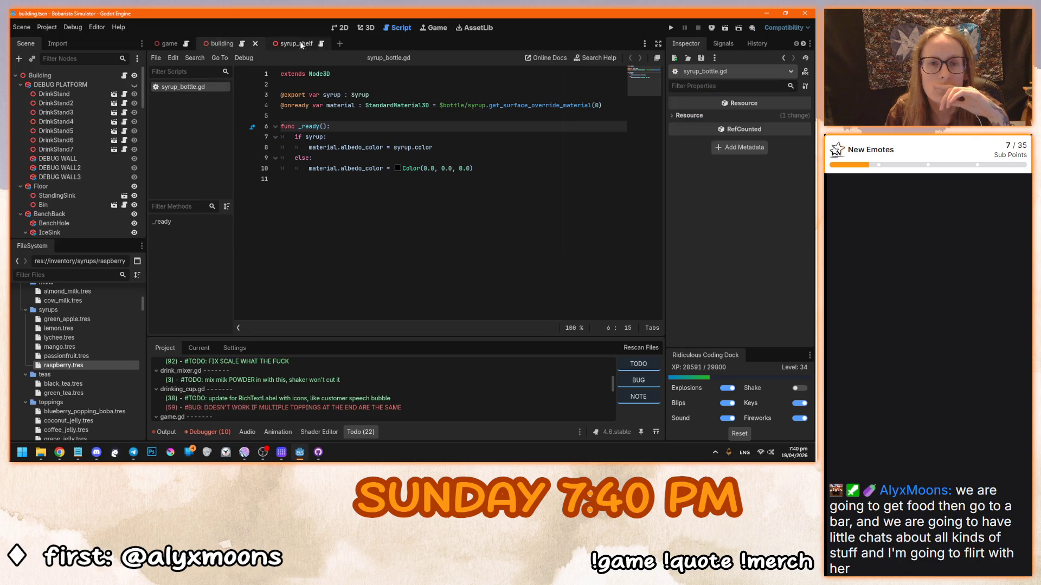
left_click(323, 42)
Step: Close the scripts still listed in the script panel with Close All
scroll(97, 374, "up", 10)
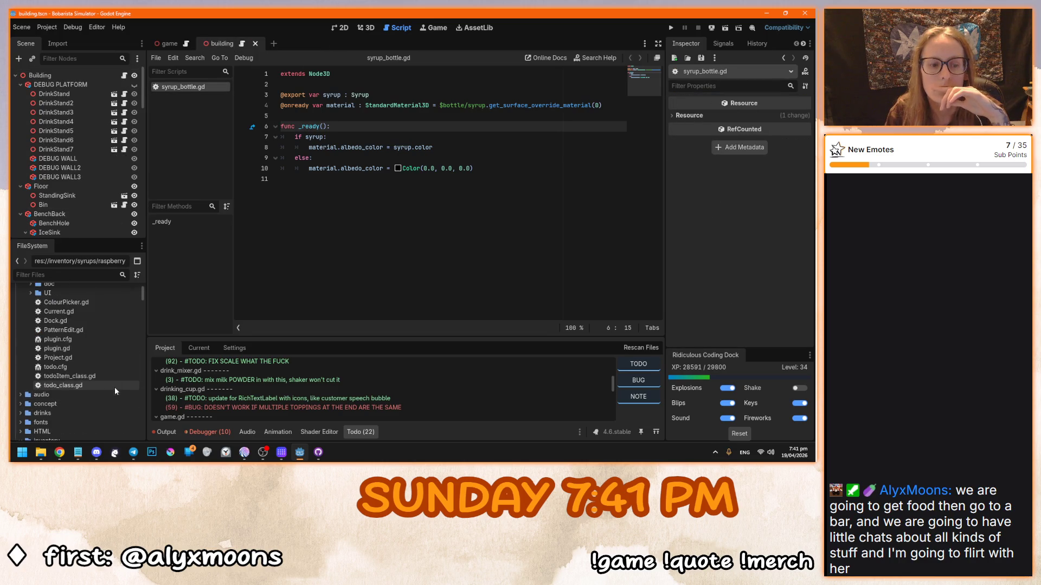
left_click_drag(143, 291, 141, 391)
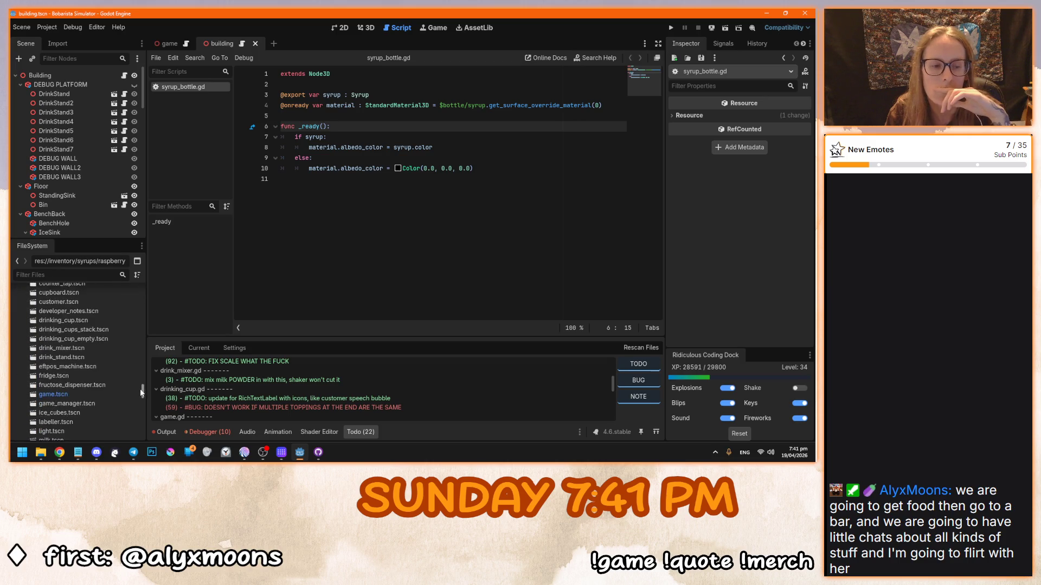
right_click(209, 88)
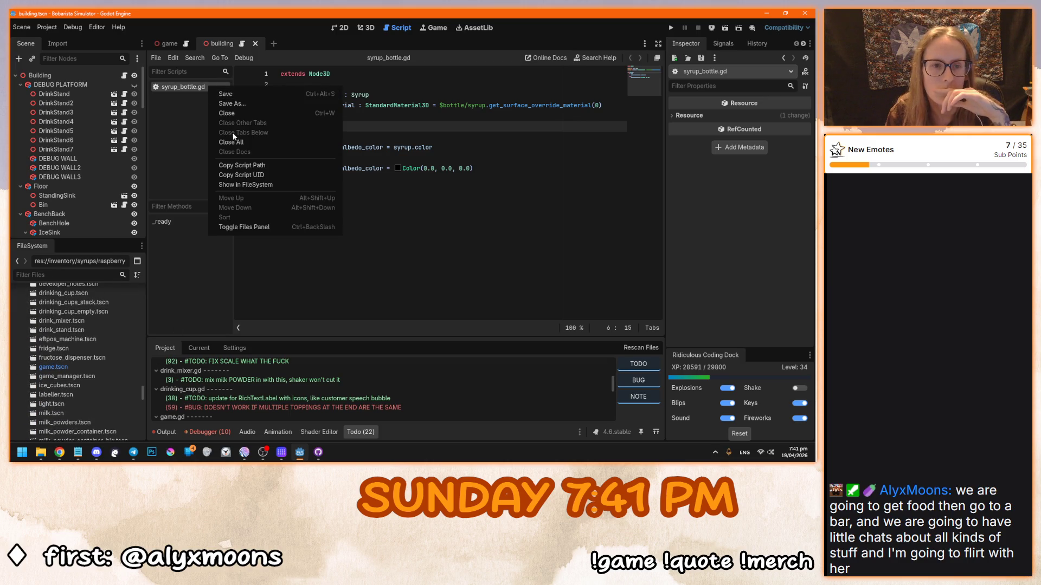
left_click(234, 141)
Step: Open drinking_cup.tscn and shaker_cup.tscn from the FileSystem dock, ending on drinking_cup
scroll(95, 357, "up", 2)
scroll(95, 357, "up", 2)
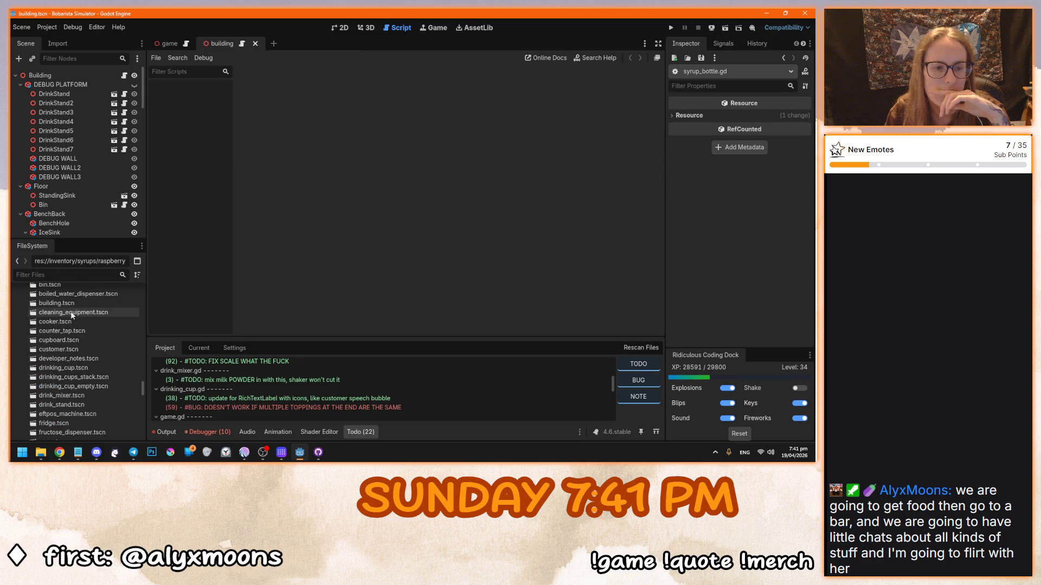
scroll(69, 330, "down", 1)
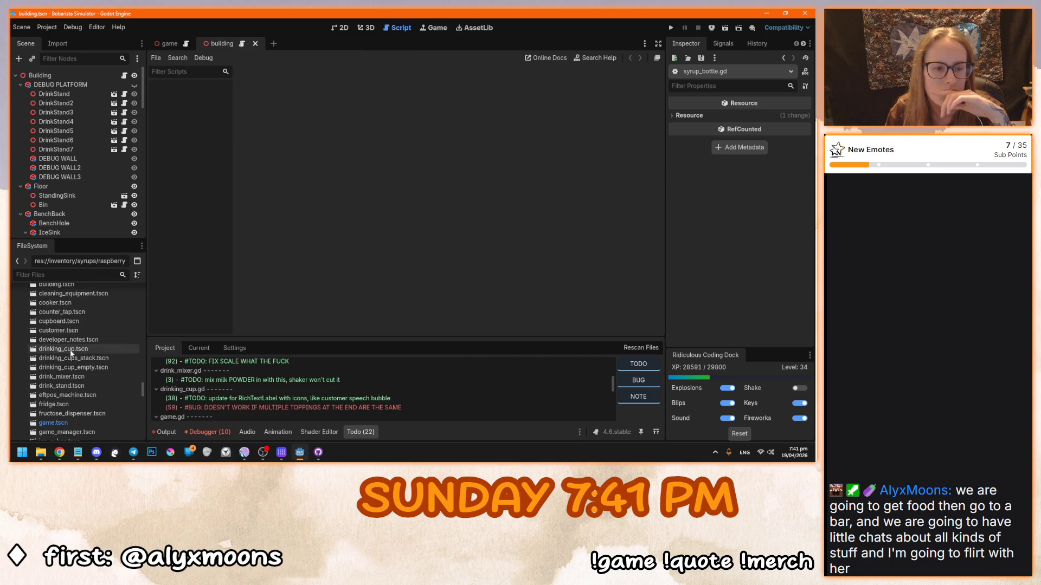
double_click(70, 350)
scroll(70, 351, "down", 5)
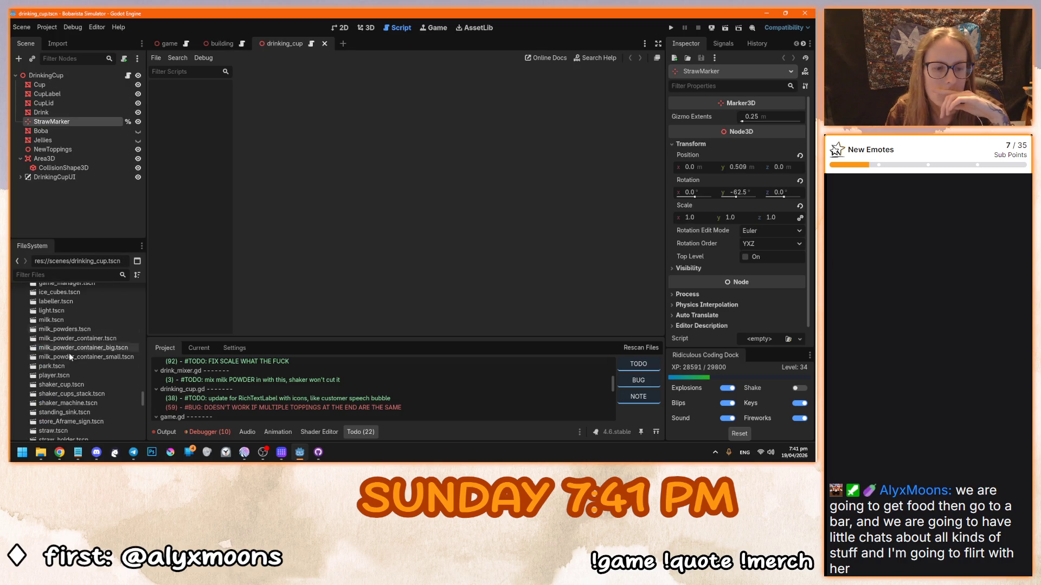
double_click(71, 383)
left_click(282, 45)
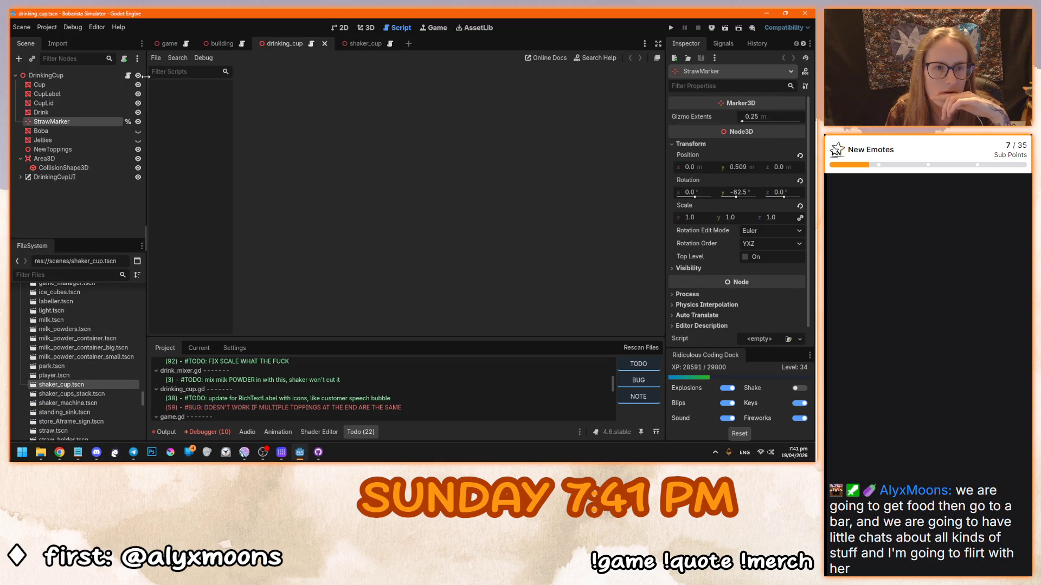
Step: Review shaker_cup.gd's label variables and update_labels() call in the Script workspace
left_click(128, 76)
left_click(361, 45)
left_click(128, 76)
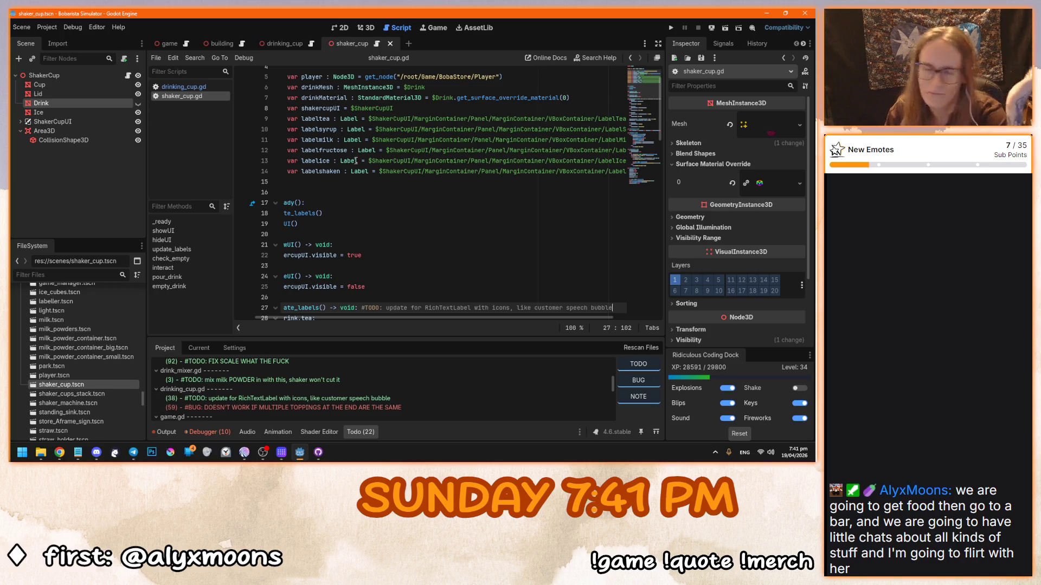
left_click(425, 218)
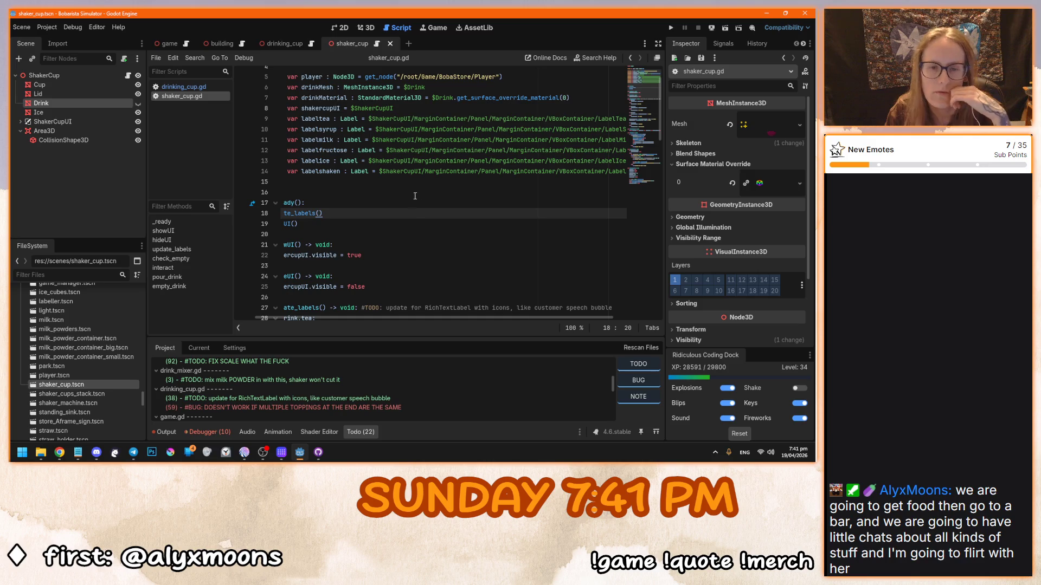
scroll(379, 319, "left", 2)
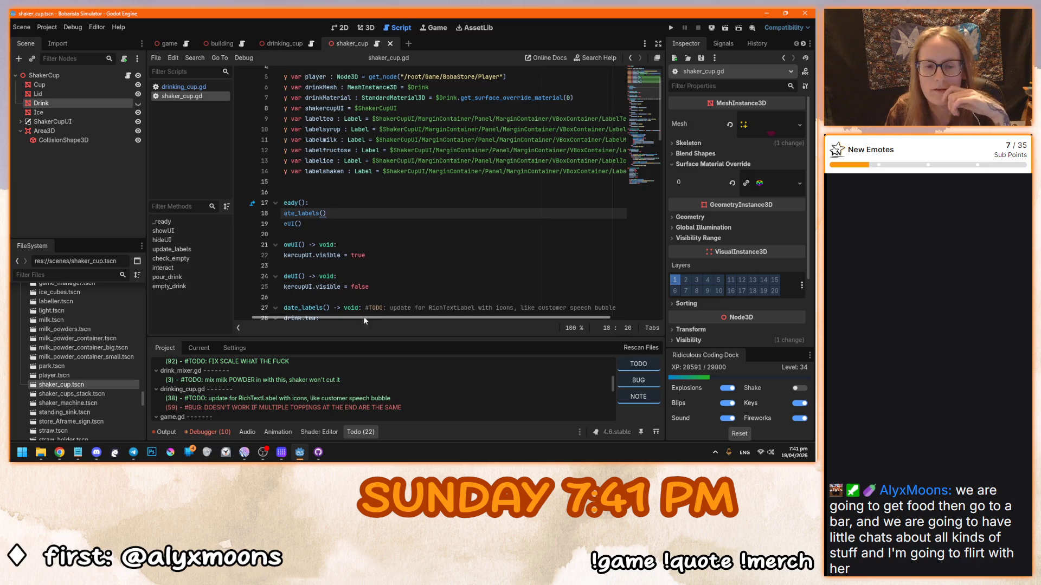
left_click(400, 183)
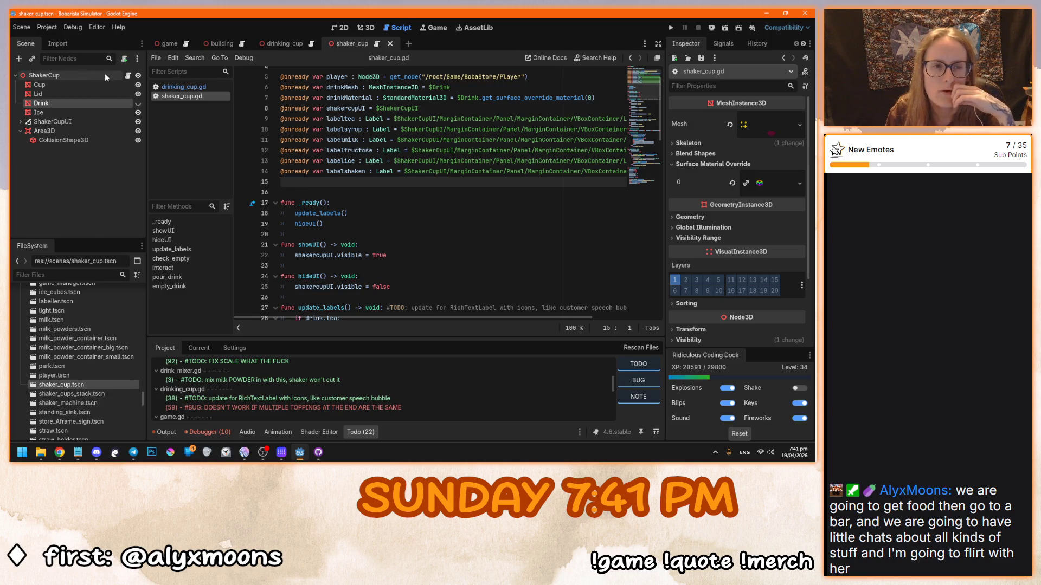
Step: Select the shaker_cup scene's ShakerCup root node and view its label panel in 2D
left_click(292, 48)
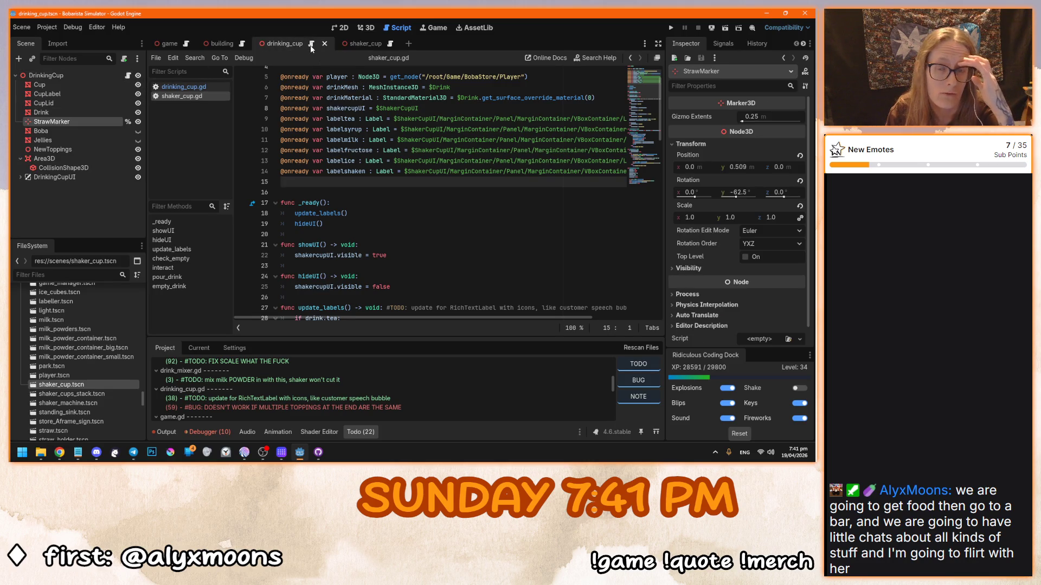
left_click(393, 45)
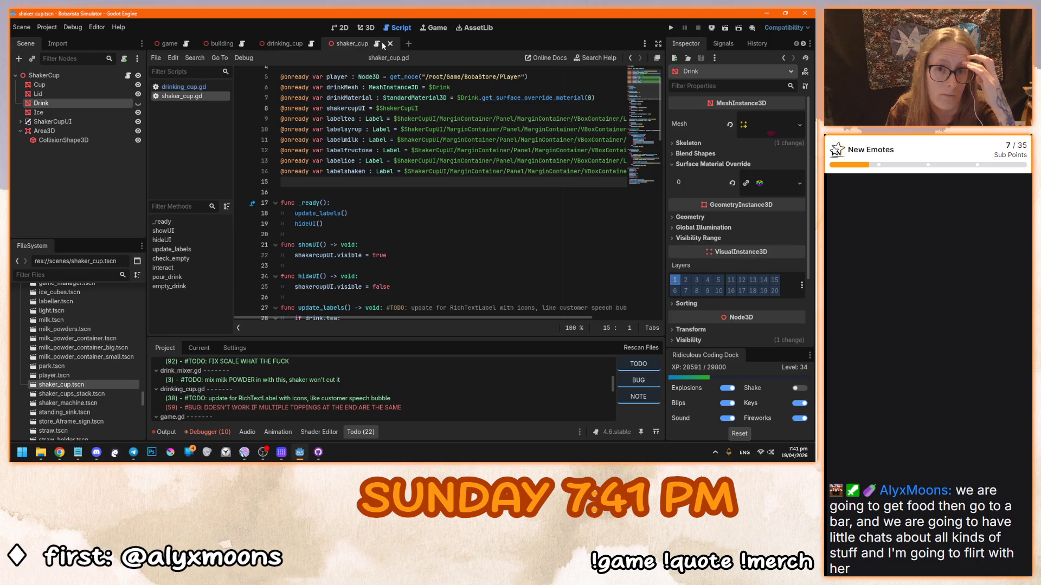
left_click(378, 46)
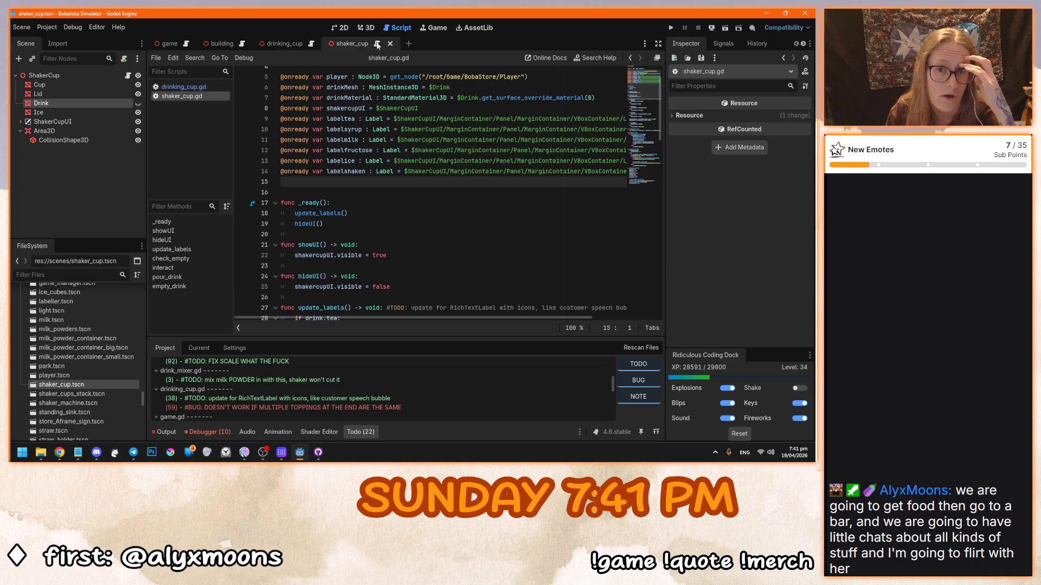
left_click(71, 75)
mouse_move(391, 150)
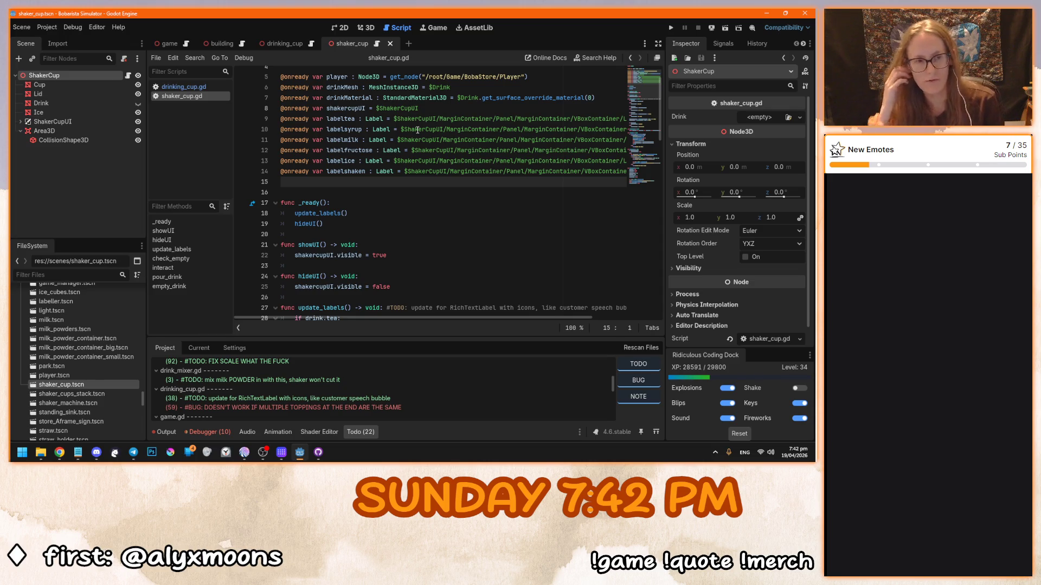
left_click(344, 27)
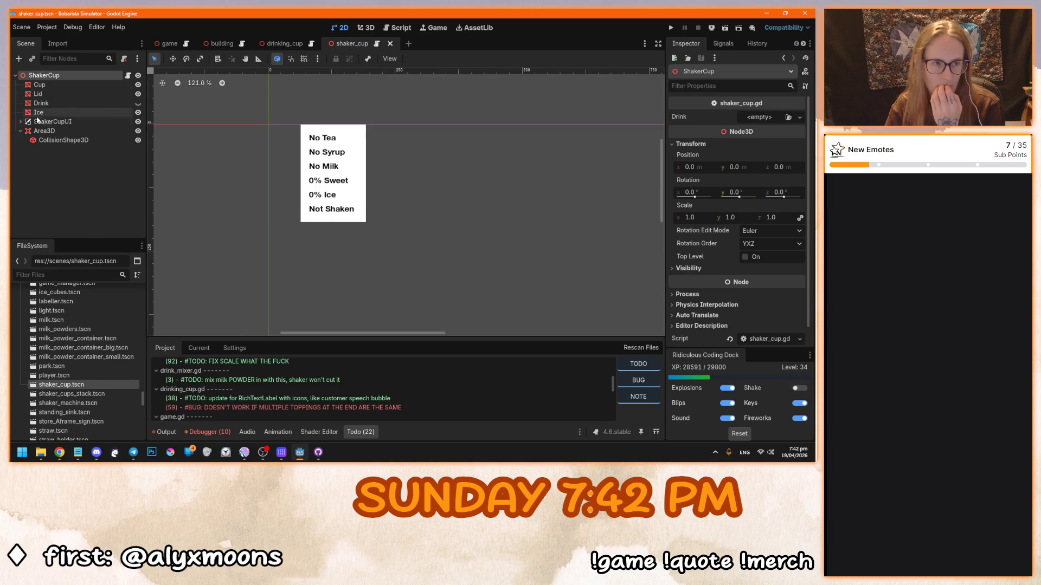
Step: Change ShakerCupUI's LabelTea node type to RichTextLabel
left_click(20, 122)
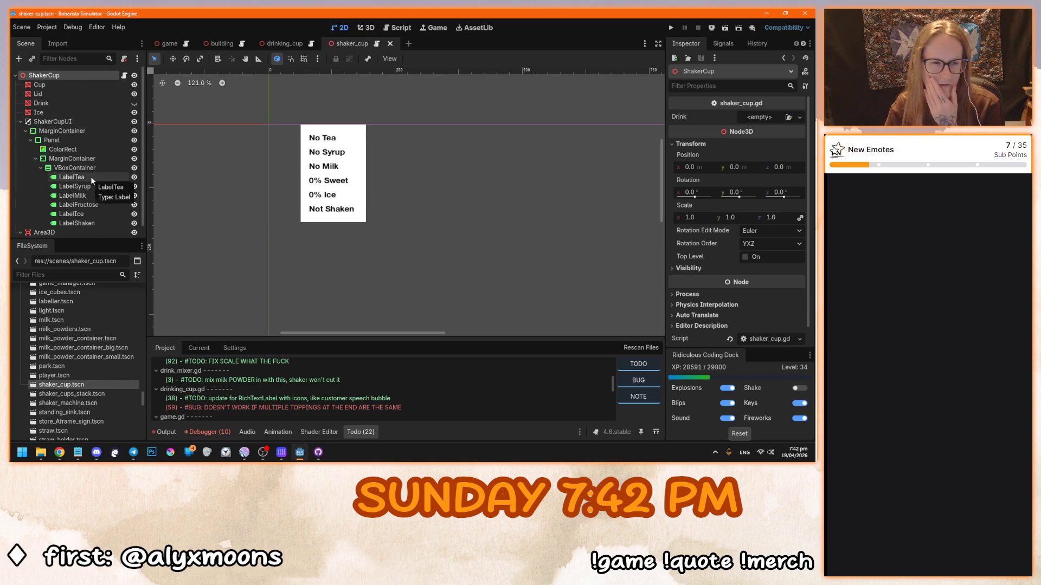
right_click(91, 178)
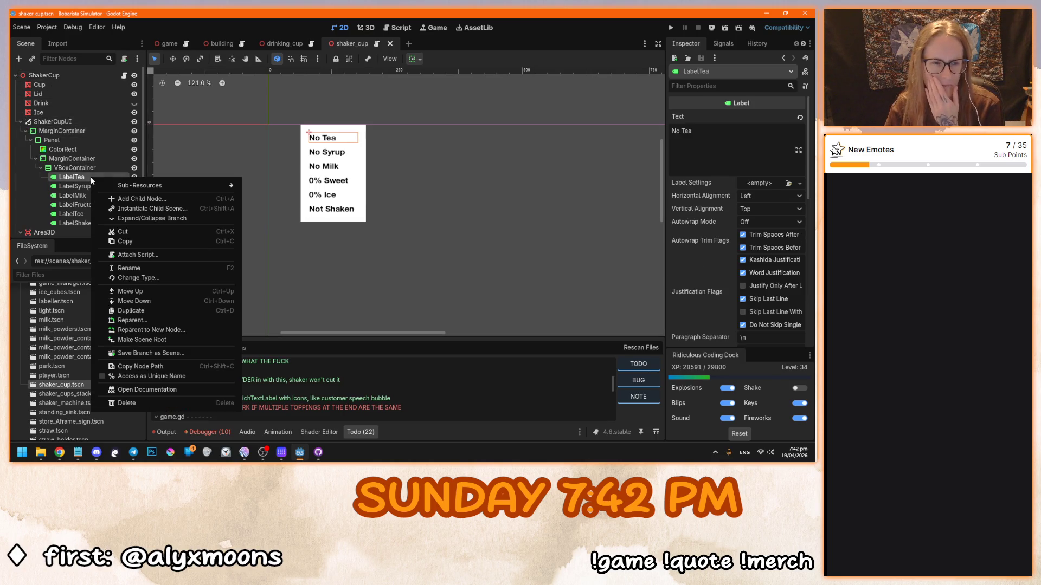
left_click(205, 278)
double_click(369, 178)
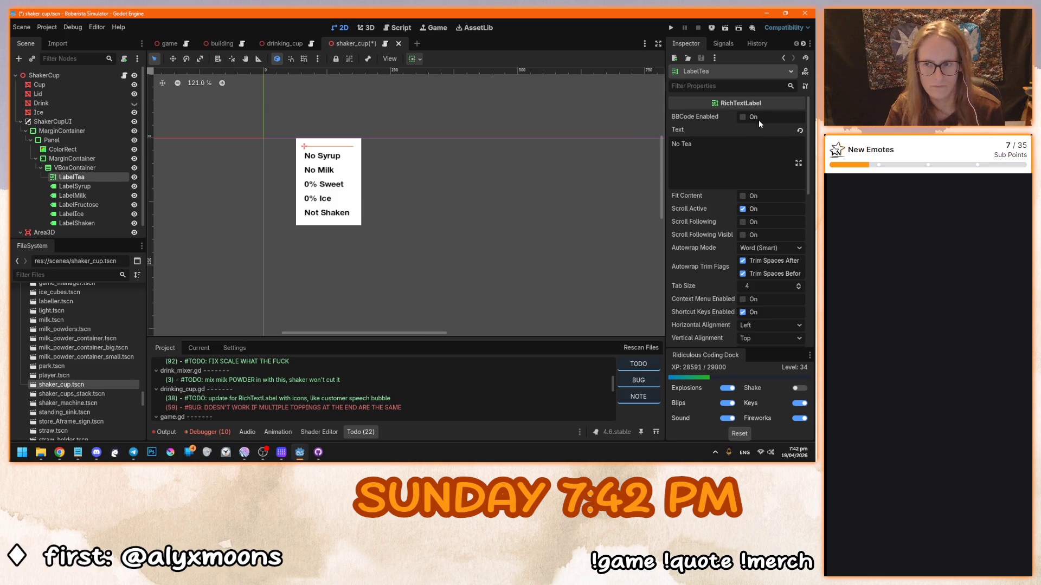
Step: Clear the ui.tres theme from LabelTea's Theme property
scroll(331, 161, "up", 6)
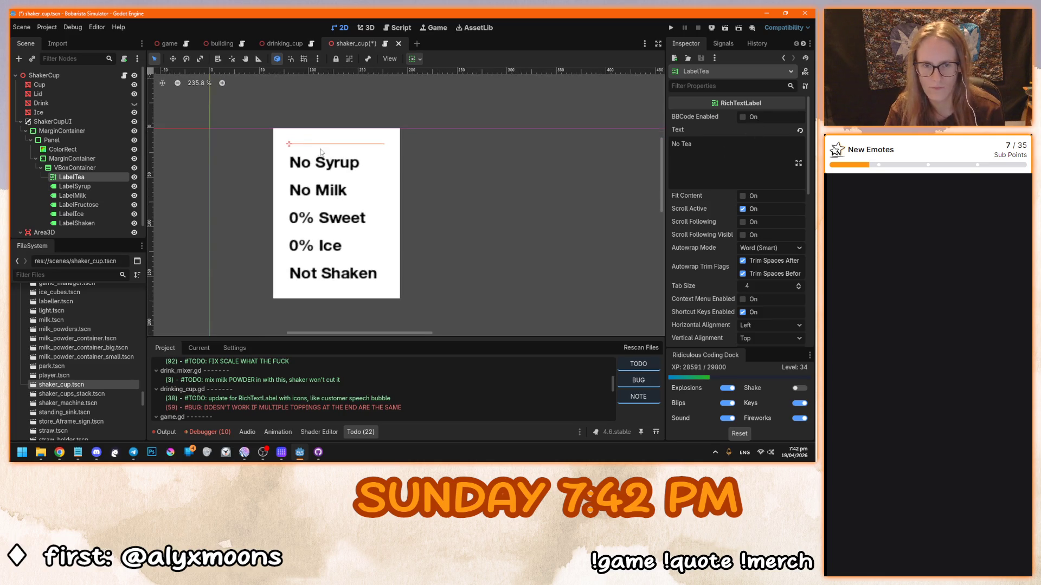
scroll(720, 202, "down", 5)
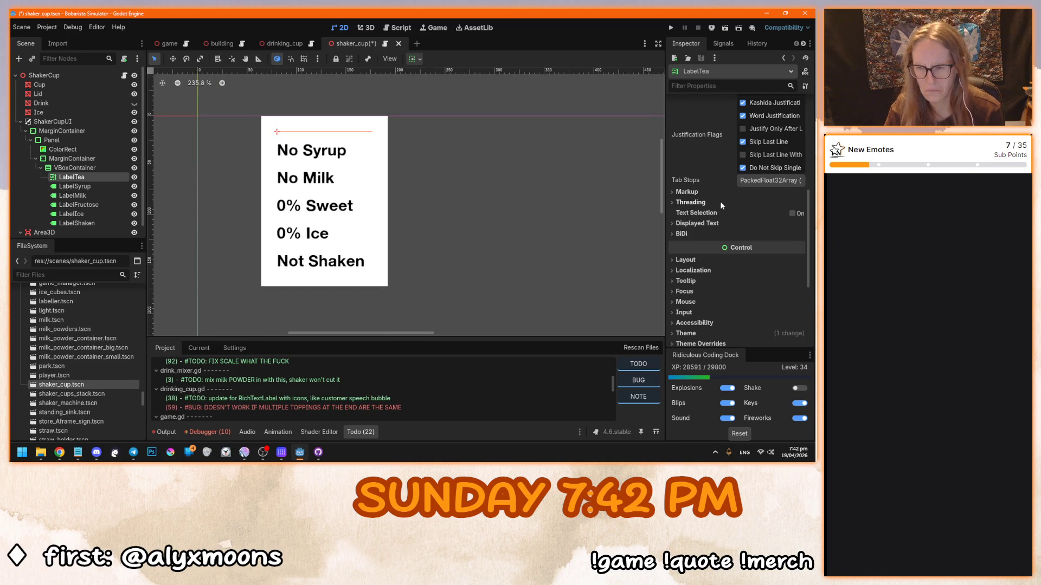
scroll(720, 201, "down", 5)
left_click(730, 182)
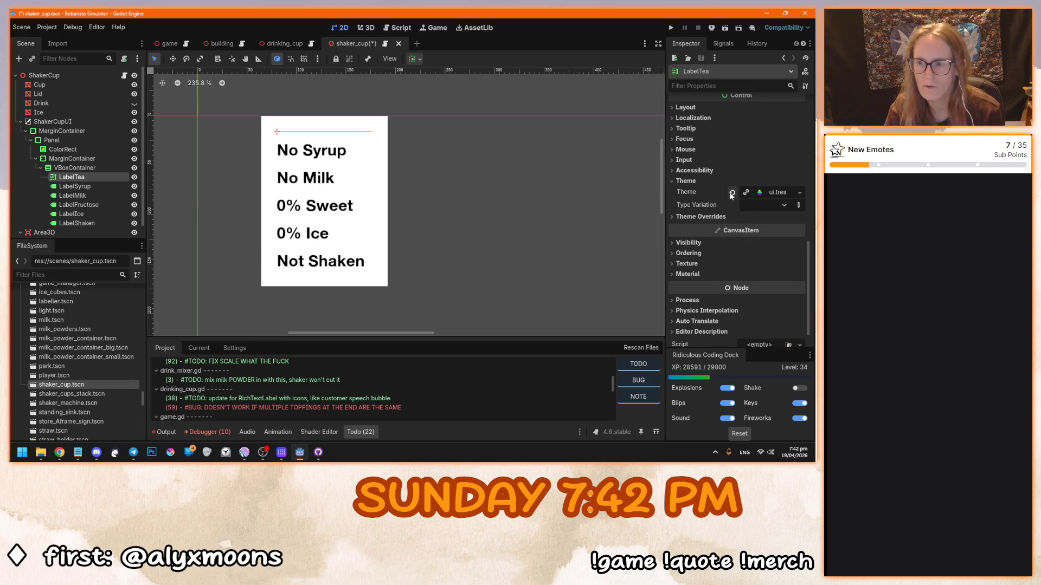
left_click(798, 193)
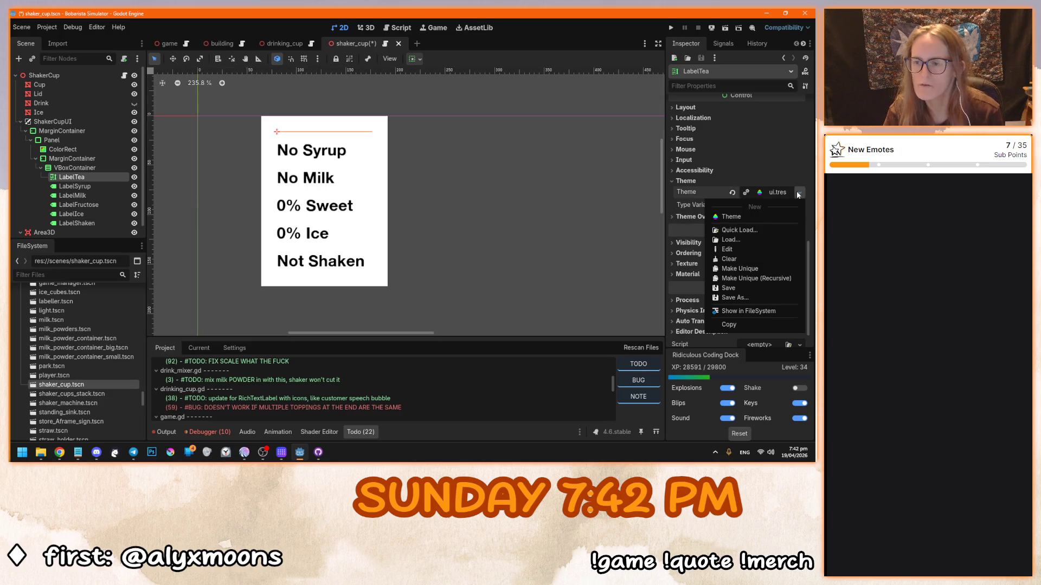
left_click(756, 190)
left_click(733, 193)
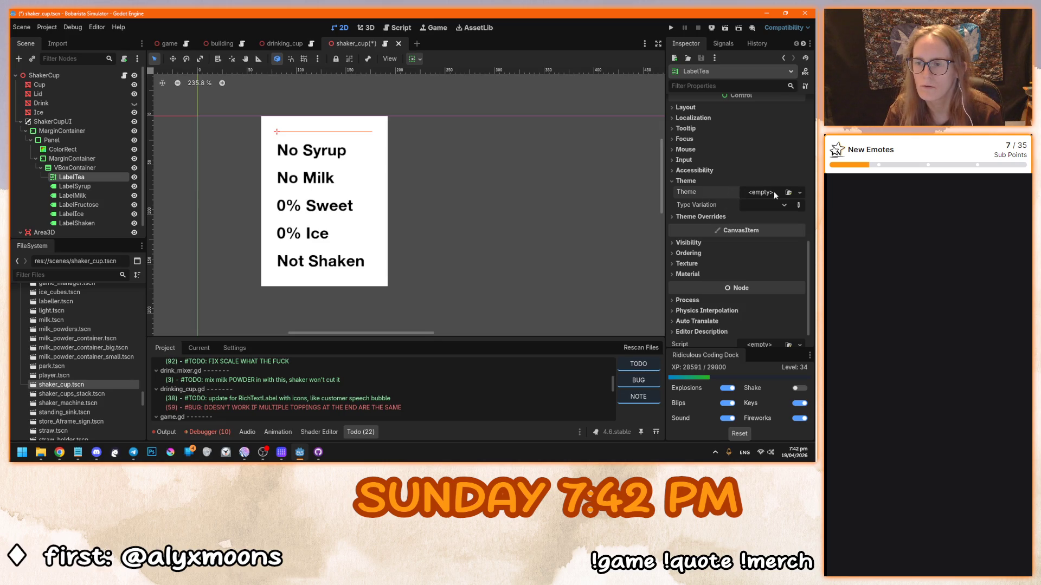
Step: Try menu.tres and ui.tres as LabelTea's theme, clear it, then undo to restore 'No Tea'
left_click(788, 192)
double_click(276, 150)
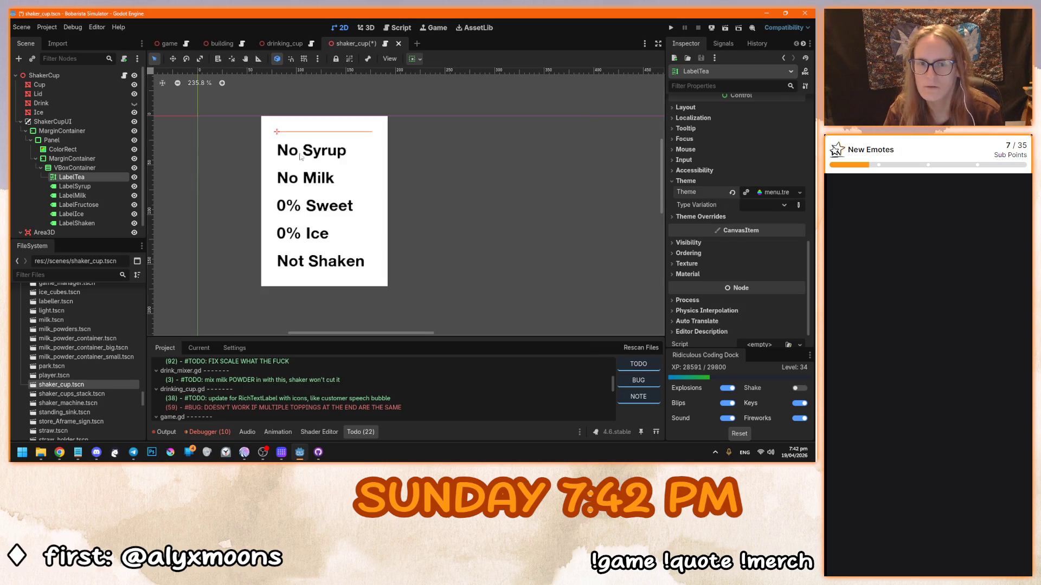
left_click(732, 192)
left_click(788, 192)
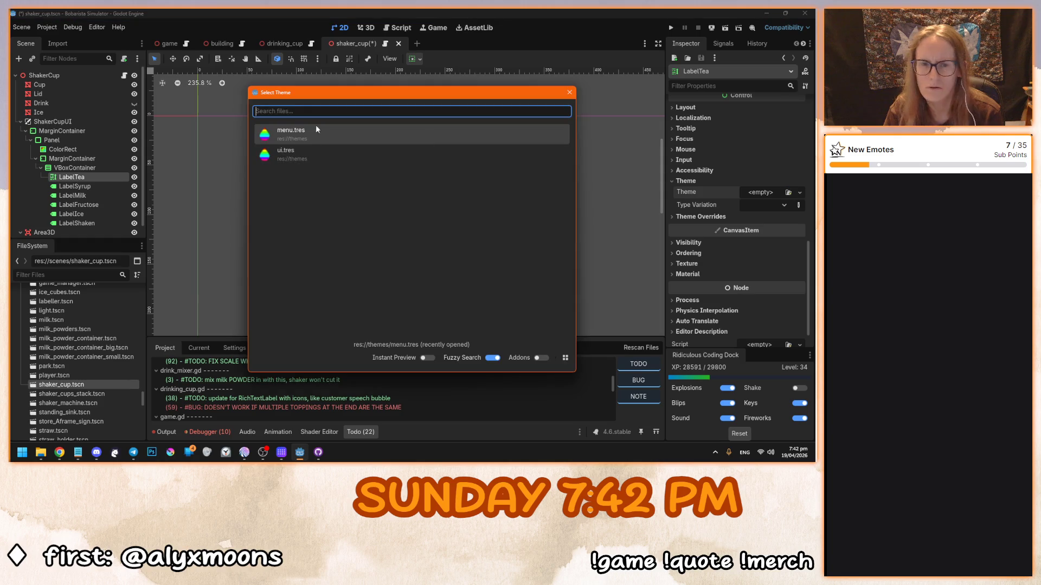
double_click(307, 158)
left_click(734, 192)
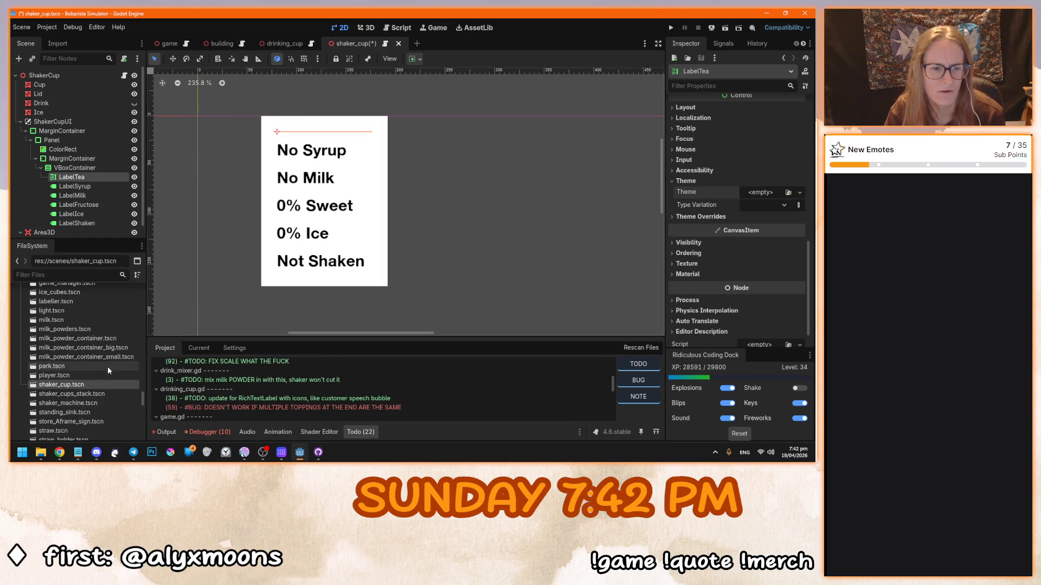
scroll(106, 366, "up", 5)
left_click_drag(358, 174, 368, 185)
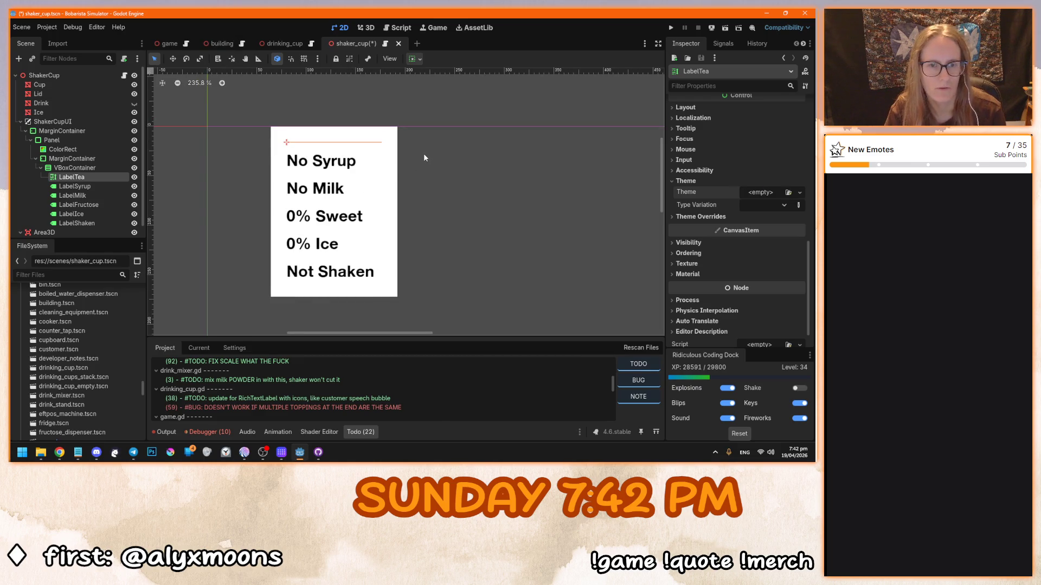
key("ctrl+z")
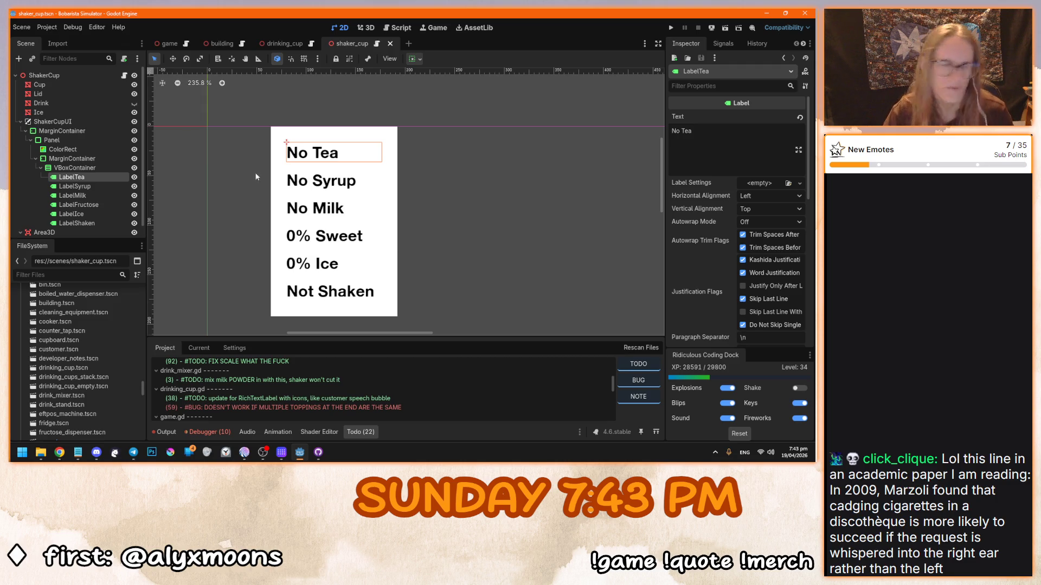
key("alt+Tab")
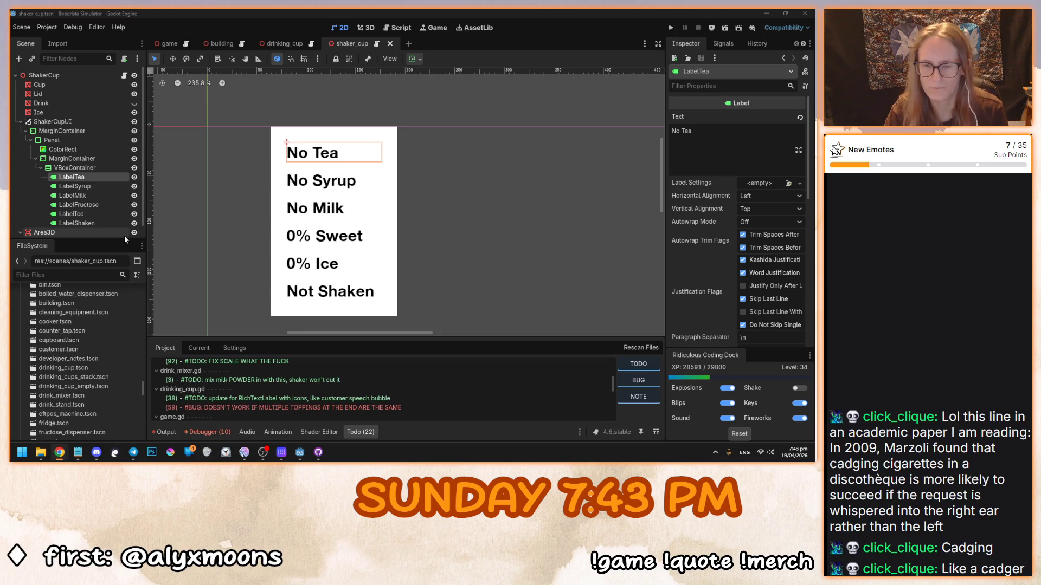
scroll(345, 263, "down", 2)
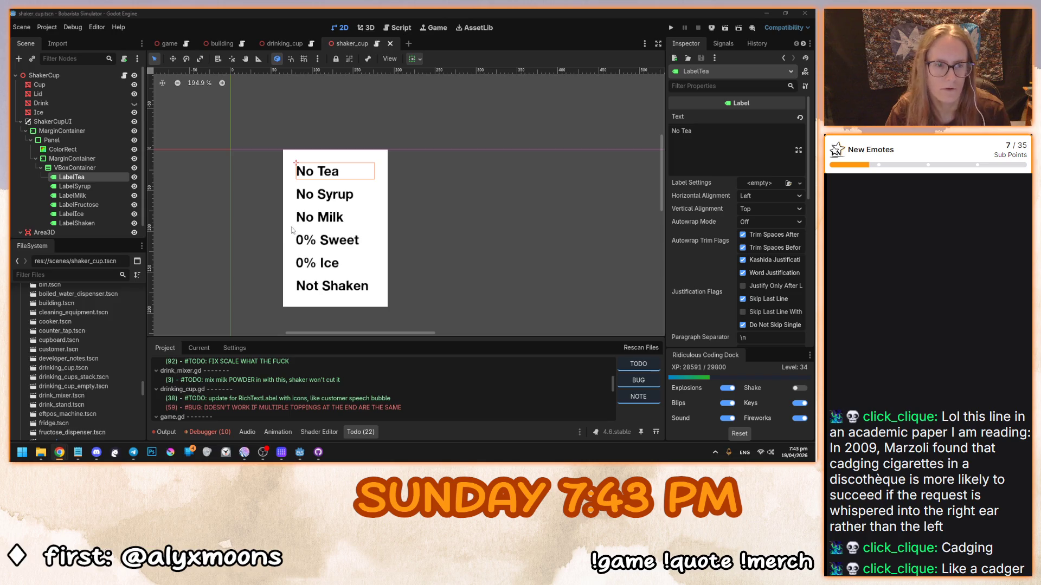
left_click_drag(292, 237, 339, 227)
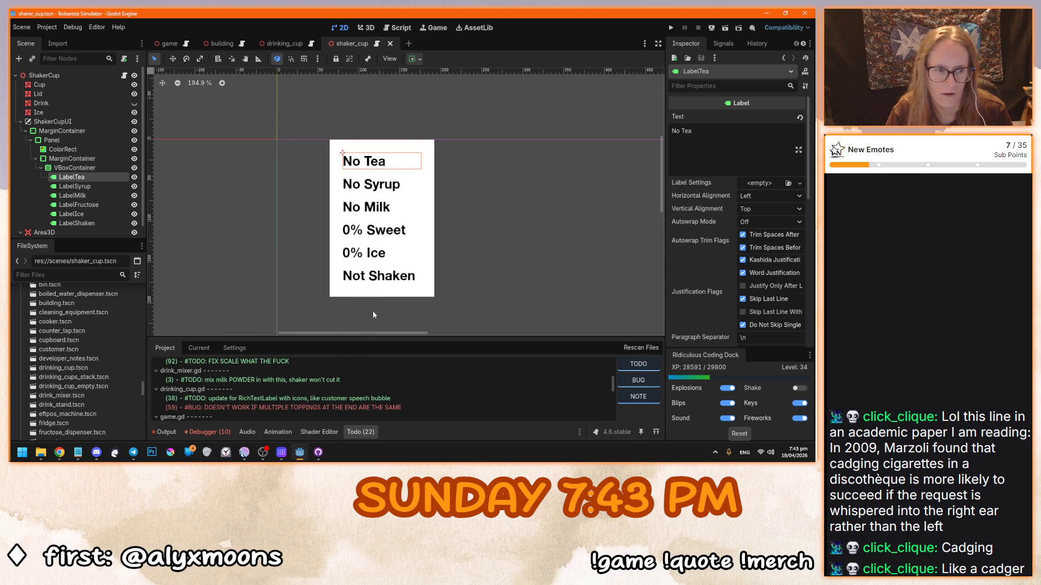
left_click_drag(372, 308, 357, 302)
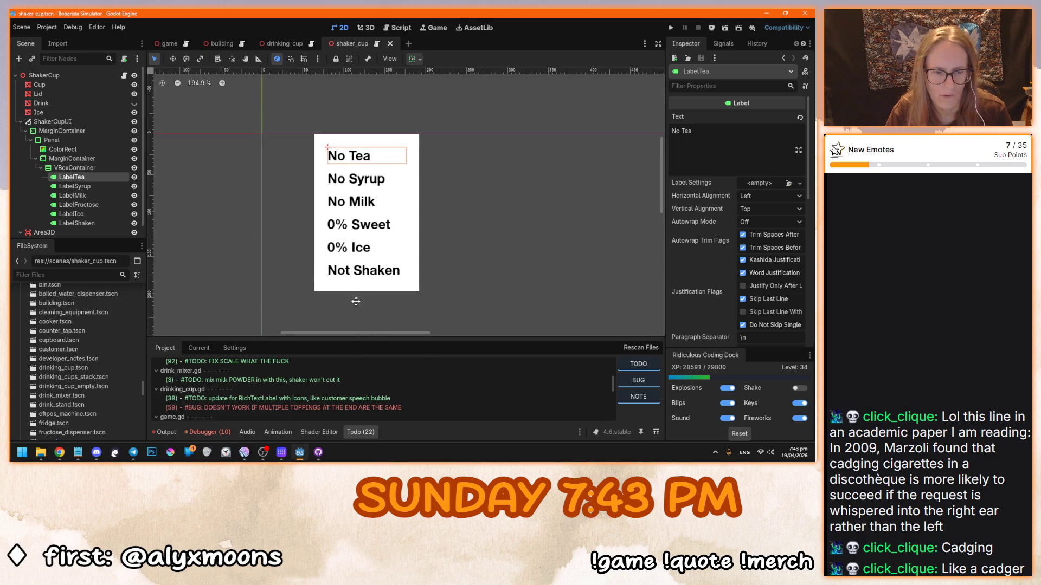
double_click(80, 349)
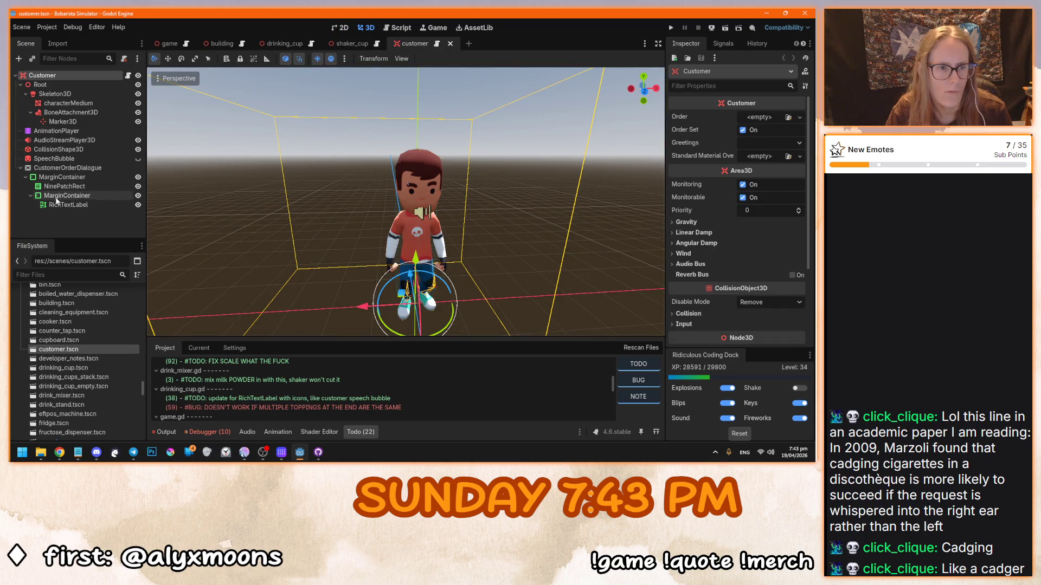
Step: Inspect the customer speech bubble RichTextLabel's ui.tres theme, then return to shaker cup's LabelTea
left_click(64, 205)
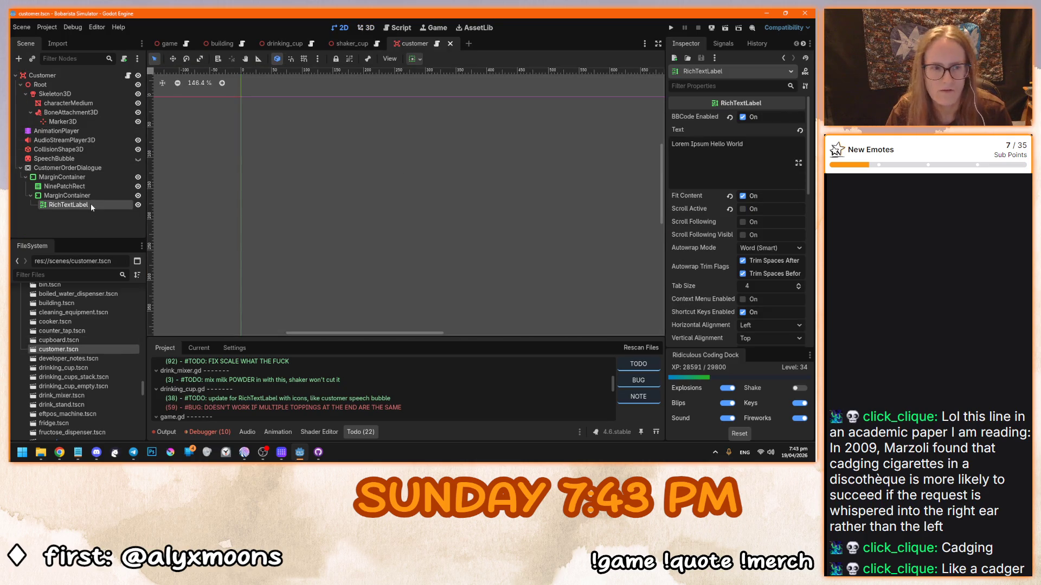
scroll(692, 218, "down", 5)
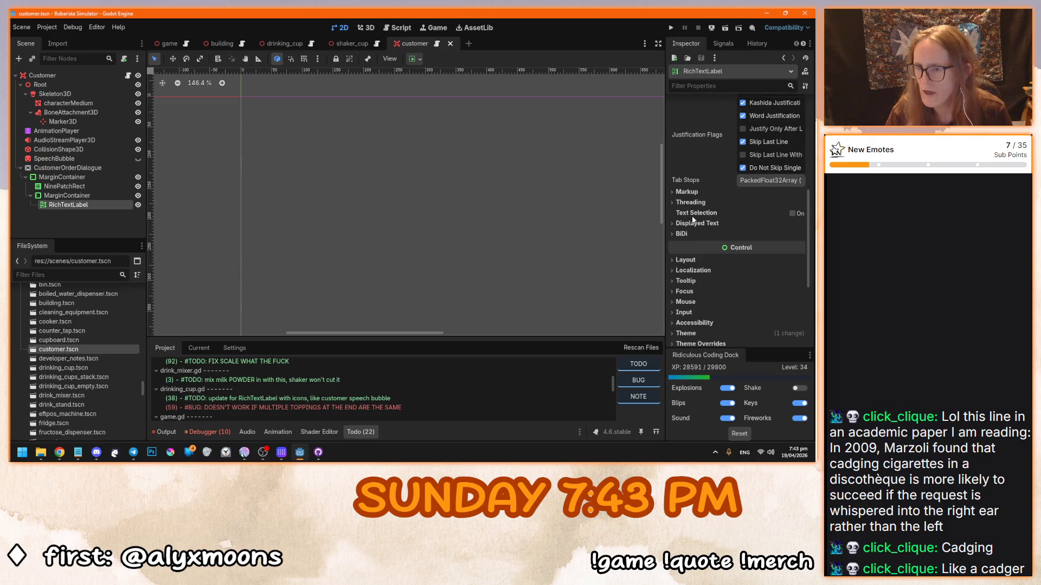
scroll(692, 217, "down", 3)
left_click(704, 180)
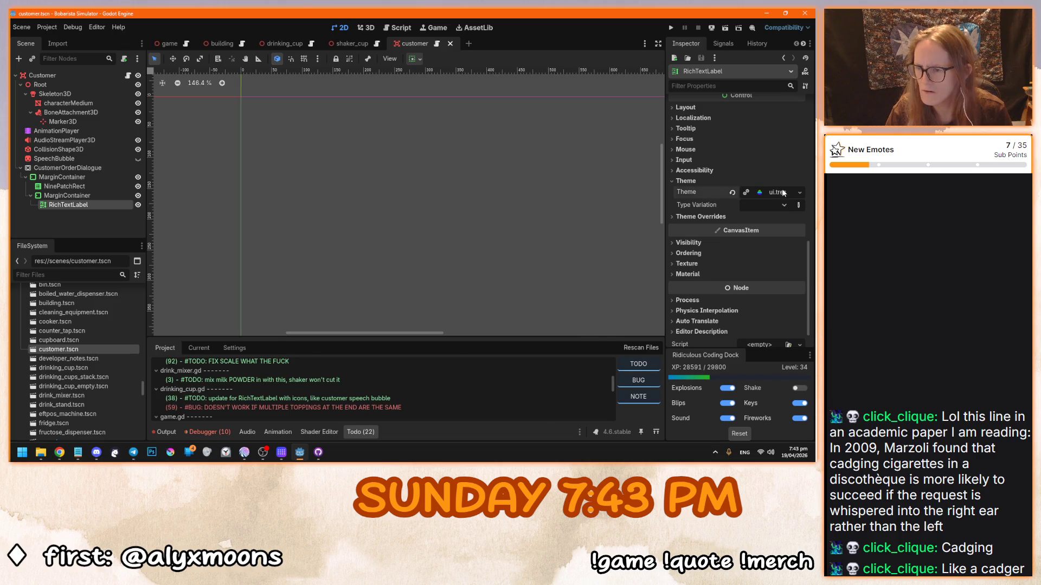
left_click(782, 193)
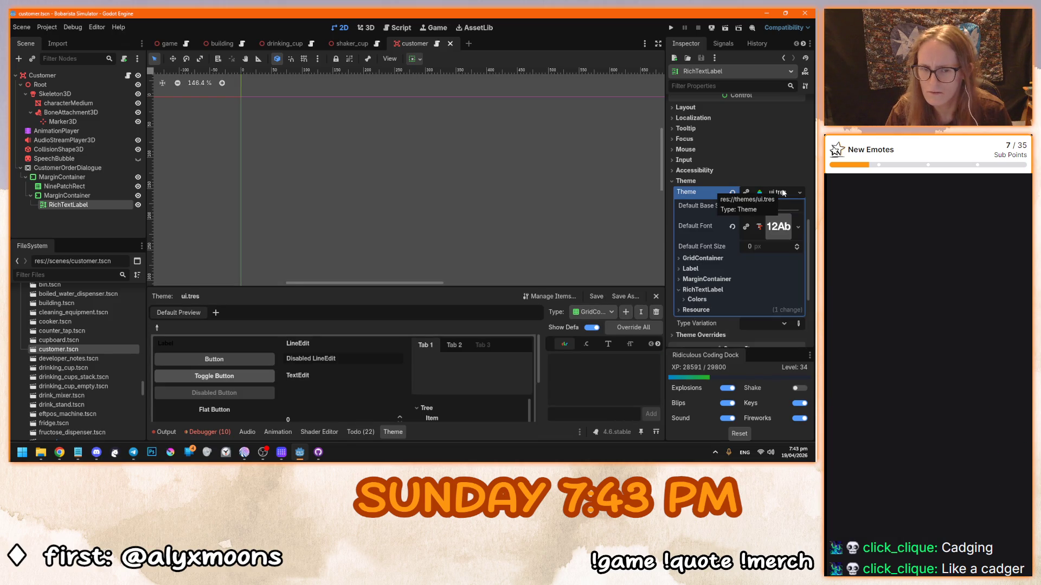
left_click(450, 44)
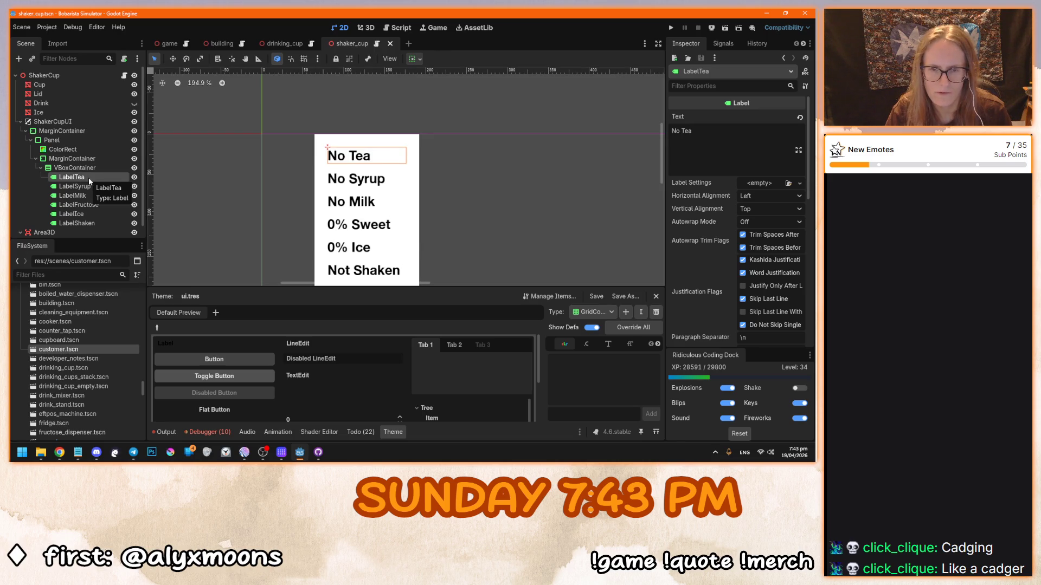
right_click(89, 177)
Step: Convert LabelTea to a RichTextLabel with Fit Content enabled, keeping its 'No Tea' text
left_click(132, 278)
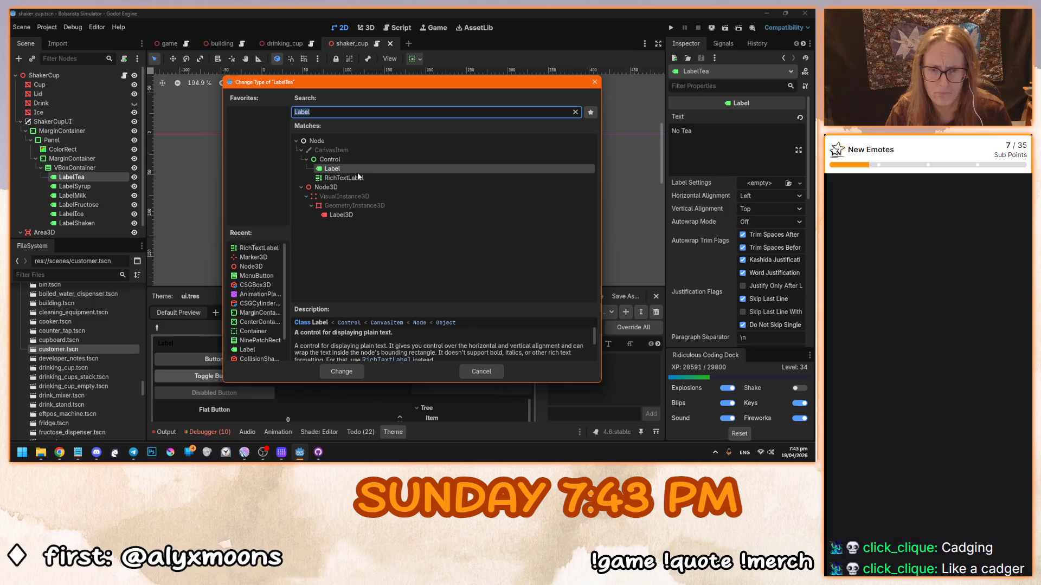
double_click(354, 178)
left_click(711, 151)
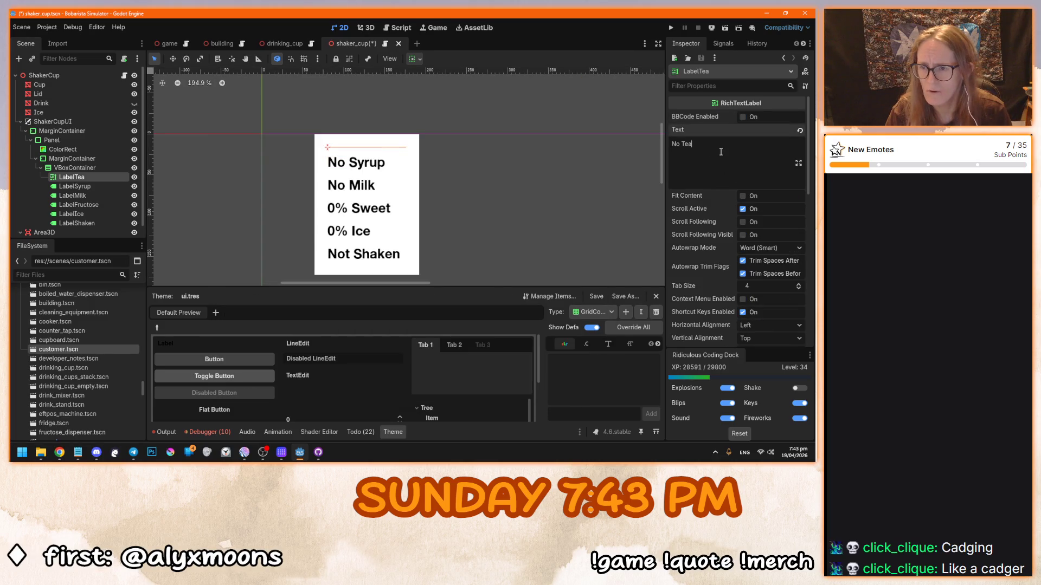
left_click(742, 196)
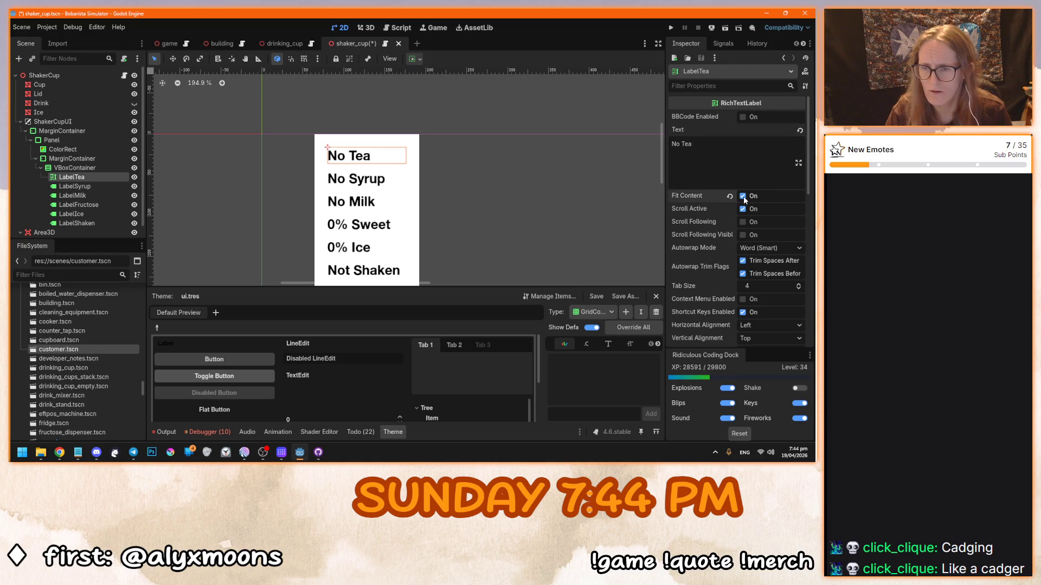
scroll(516, 180, "down", 5)
scroll(563, 193, "up", 1)
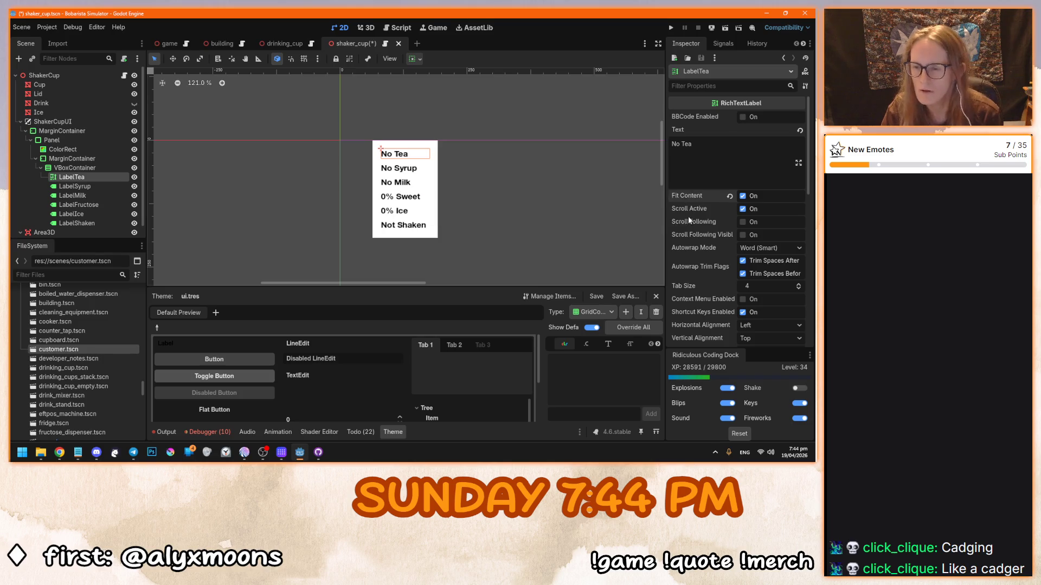
scroll(689, 220, "down", 5)
scroll(490, 191, "up", 3)
left_click_drag(492, 195, 533, 202)
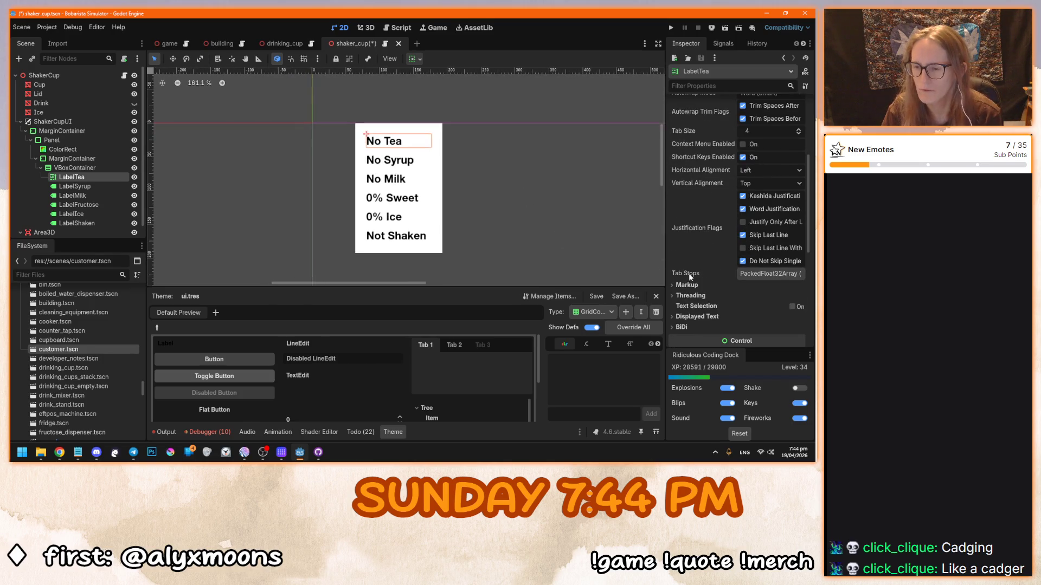
scroll(687, 274, "down", 5)
Step: Convert LabelSyrup through LabelShaken to RichTextLabels together and enable Fit Content on them
left_click(89, 186)
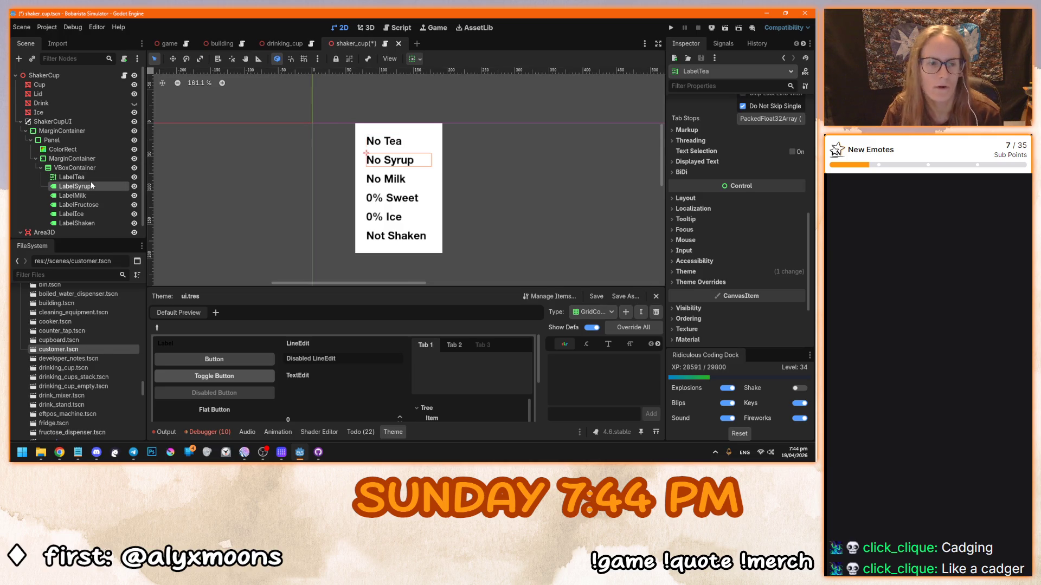
left_click(95, 223, "shift")
right_click(96, 223)
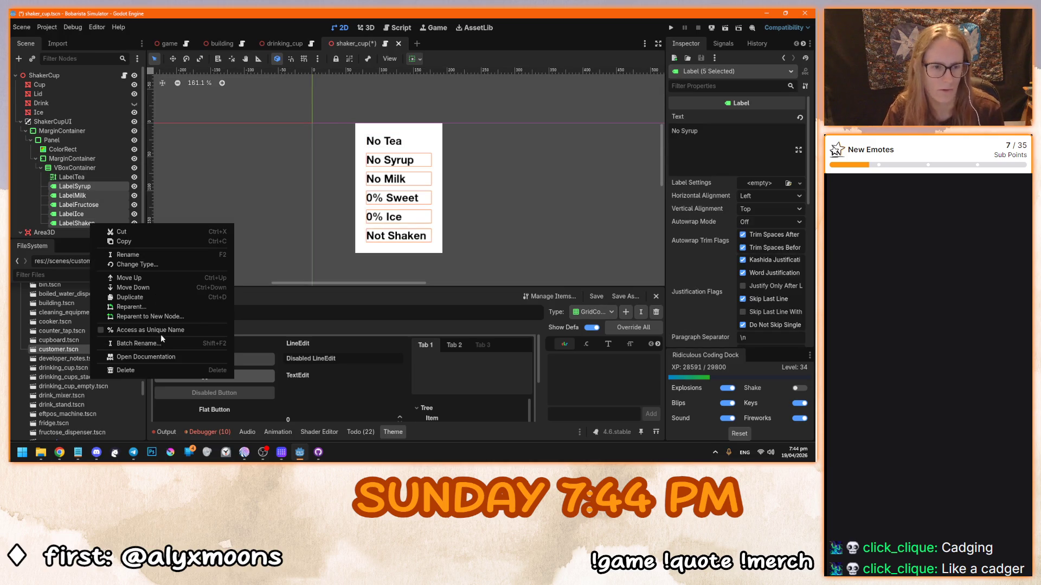
left_click(174, 264)
double_click(364, 177)
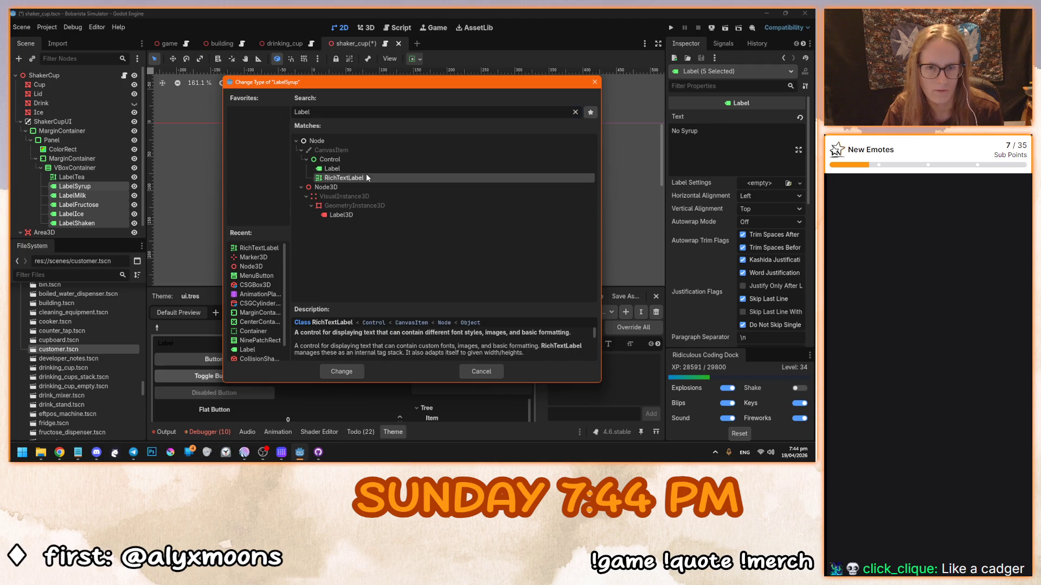
left_click(90, 186)
left_click(95, 224, "shift")
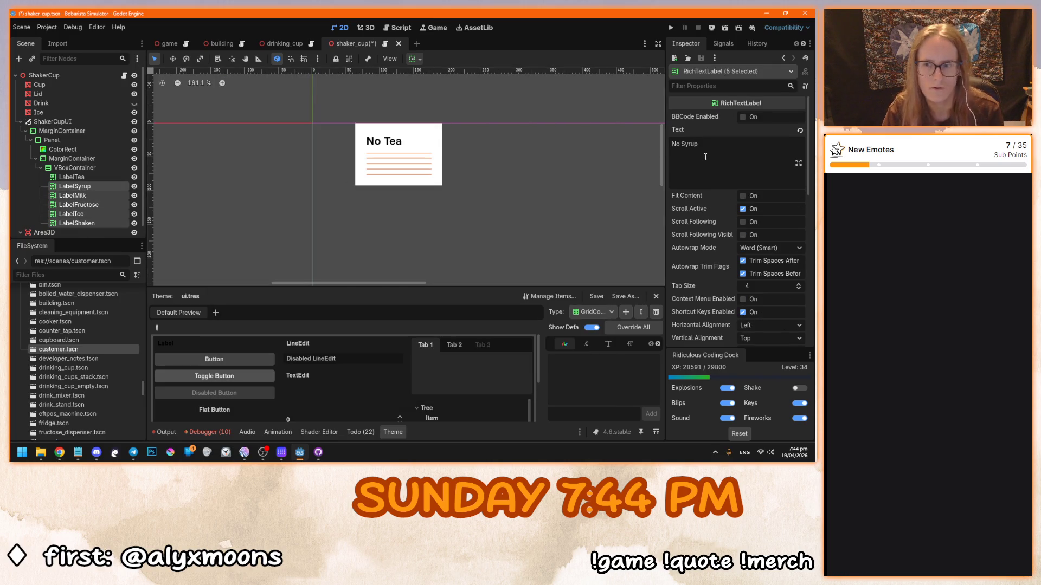
left_click(742, 197)
left_click(504, 176)
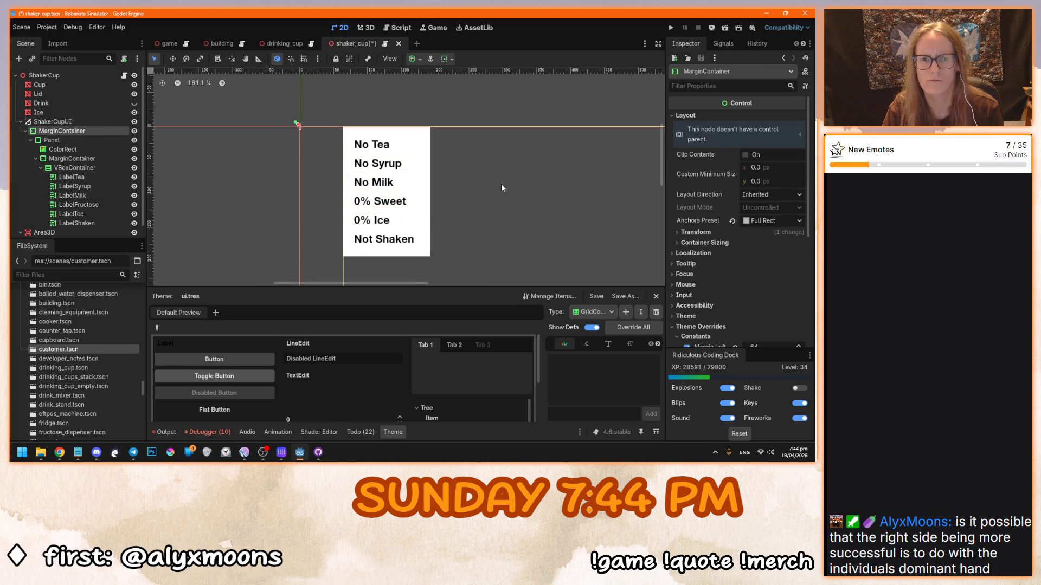
Step: Select the LabelTea node in the shaker cup scene tree
left_click_drag(475, 173, 465, 170)
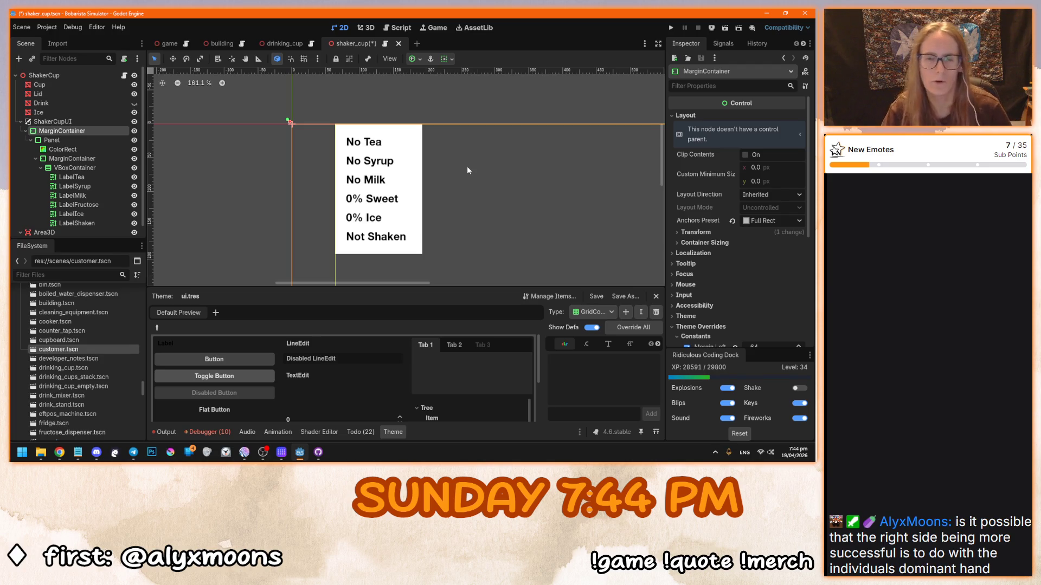
scroll(227, 180, "down", 7)
left_click(234, 187)
scroll(241, 195, "up", 6)
left_click(100, 176)
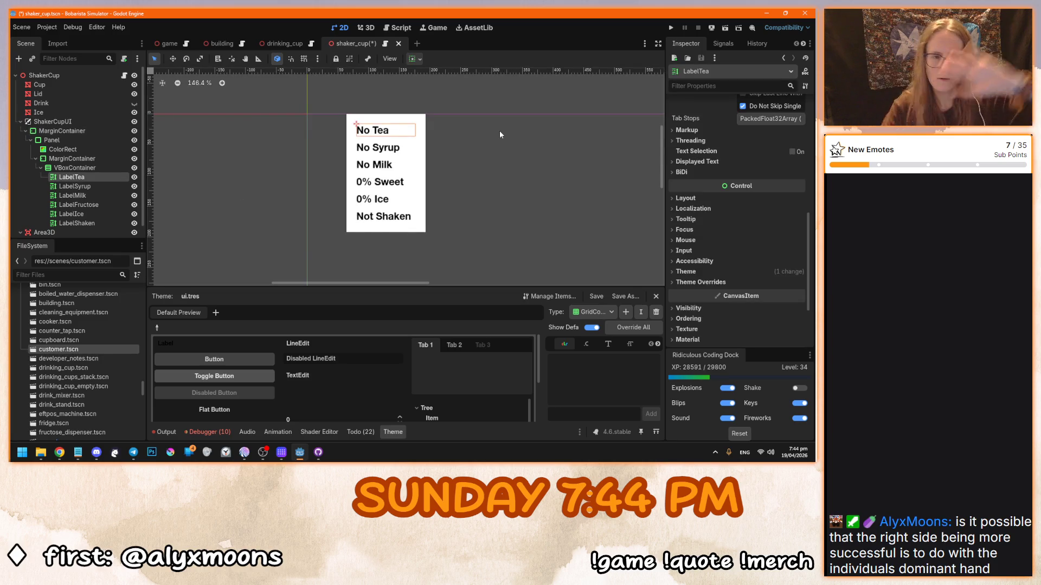
Step: In shaker_cup.gd, change line 9's type hint from Label to RichTextLabel and copy it
left_click(124, 75)
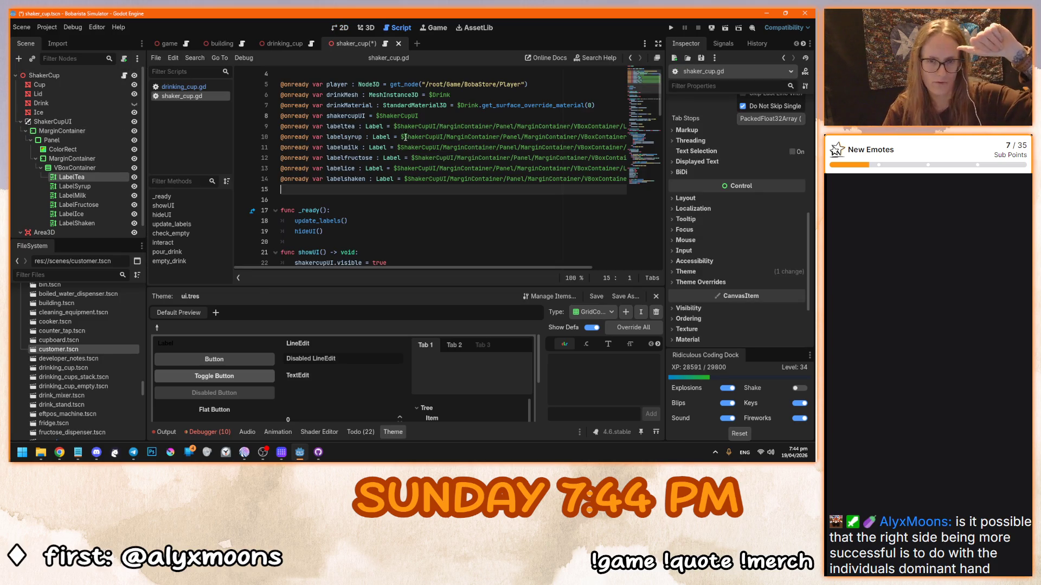
double_click(374, 127)
scroll(453, 116, "right", 1)
key("ctrl+d")
scroll(565, 269, "right", 3)
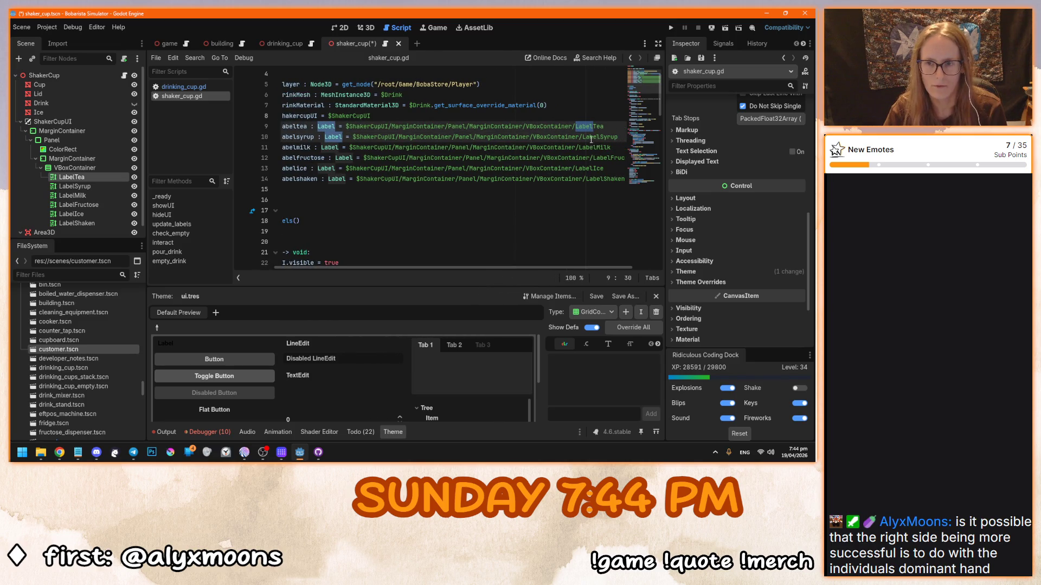
left_click(317, 127)
double_click(318, 127)
type("Rich")
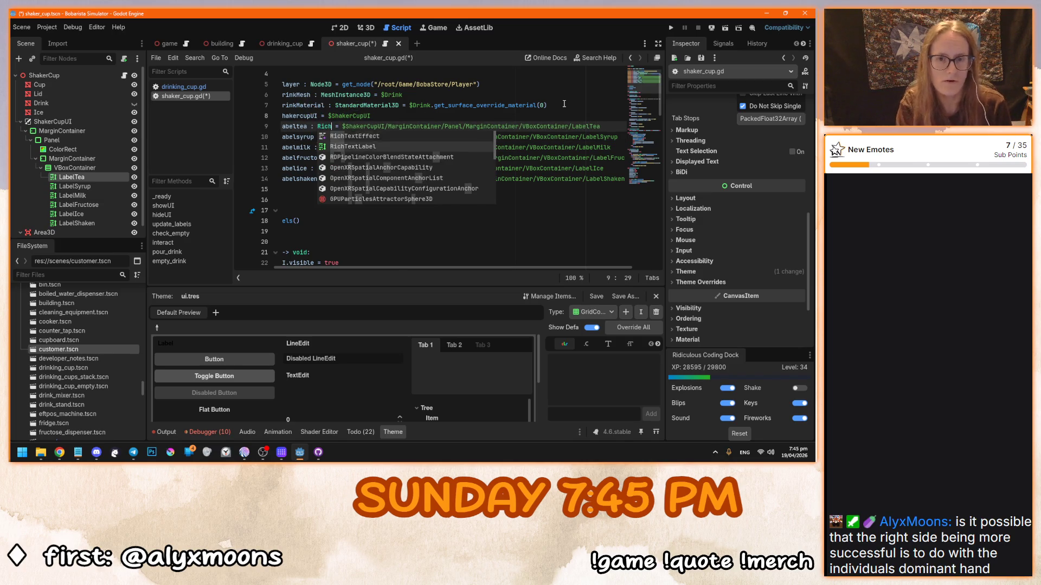
key("Down")
key("Return")
Step: Replace the Label type hints on lines 10–14 with RichTextLabel
double_click(332, 136)
type("RichTextLabel")
double_click(329, 148)
key("ctrl+v")
double_click(343, 158)
type("RichTextLabel")
double_click(326, 168)
type("RichTextLabel")
double_click(336, 179)
type("RichTextLabel")
Step: Review the update_labels code, then save and run the game with F5
left_click(380, 211)
left_click_drag(384, 268, 344, 267)
left_click(413, 179)
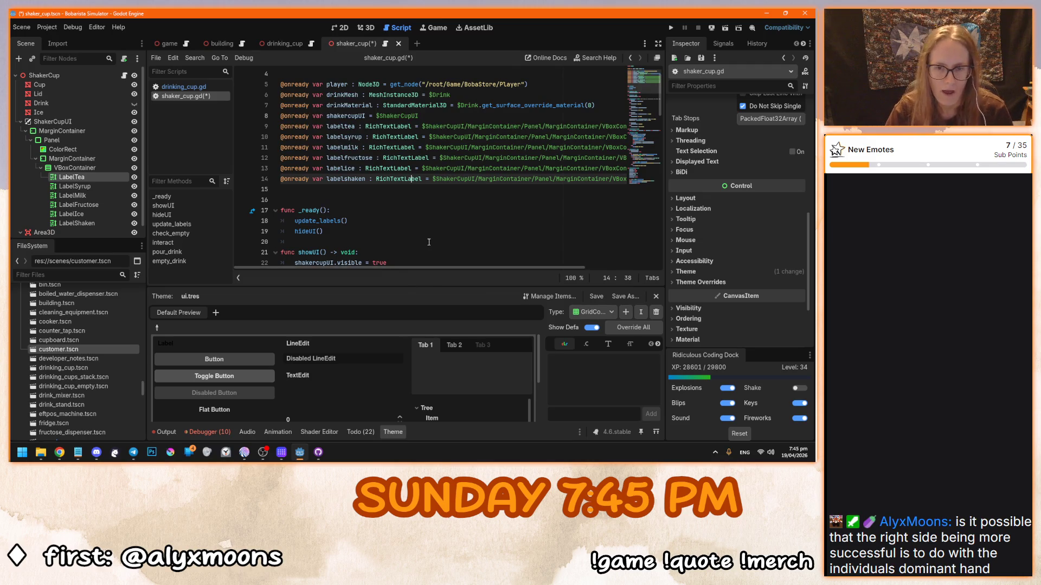
scroll(428, 242, "down", 7)
scroll(429, 240, "up", 1)
left_click(412, 178)
key("F5")
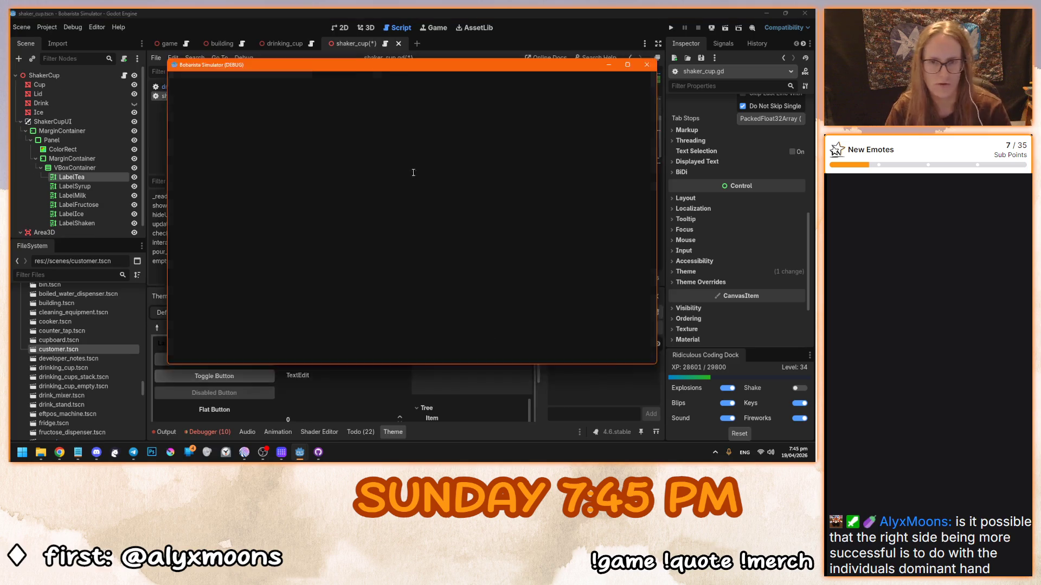
Step: Start the game, fill a shaker cup with green tea to check the panel, then stop it
left_click(411, 235)
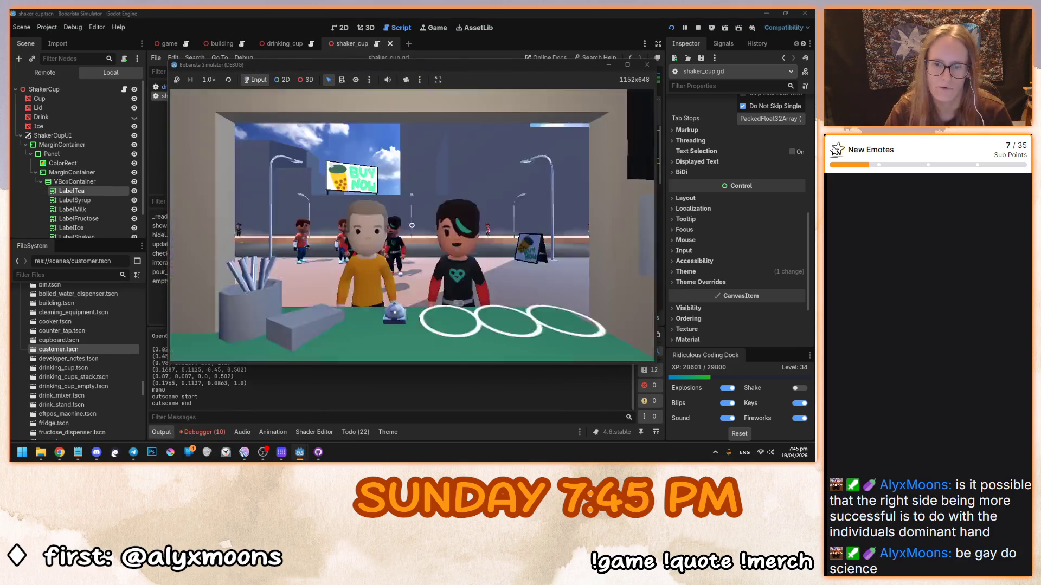
left_click(412, 225)
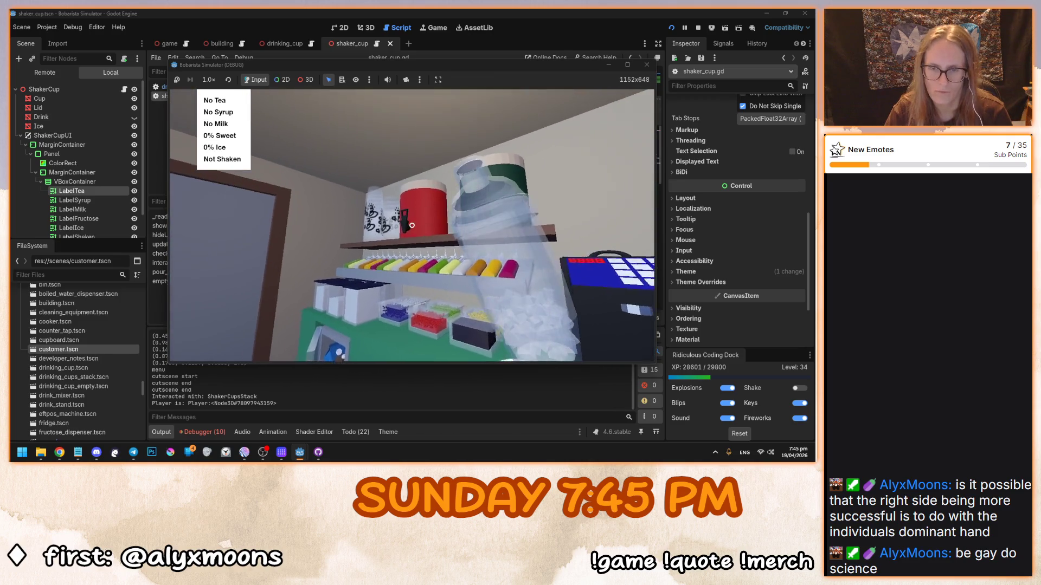
key("w")
left_click(411, 225)
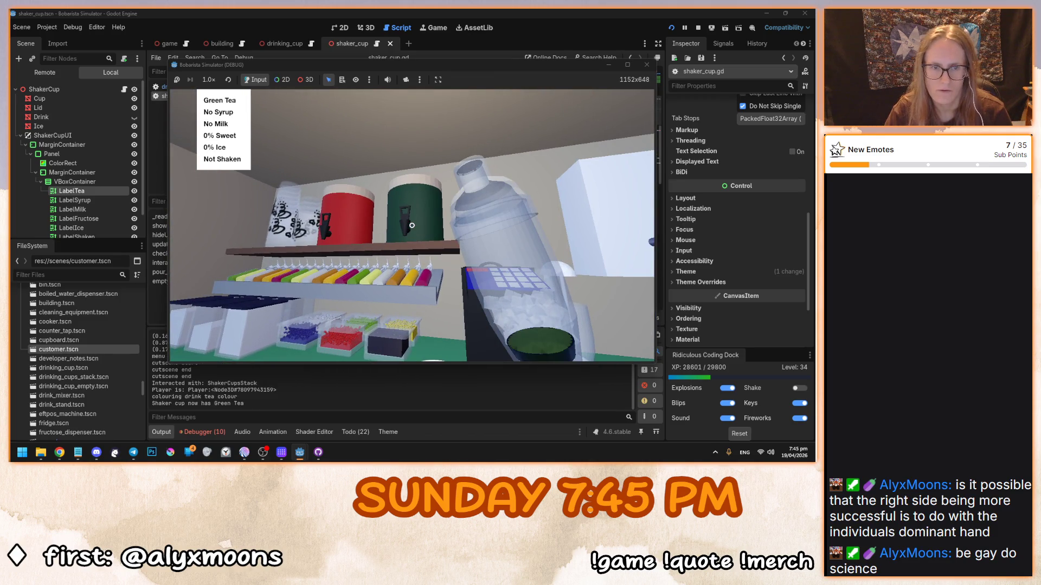
key("F8")
left_click(398, 191)
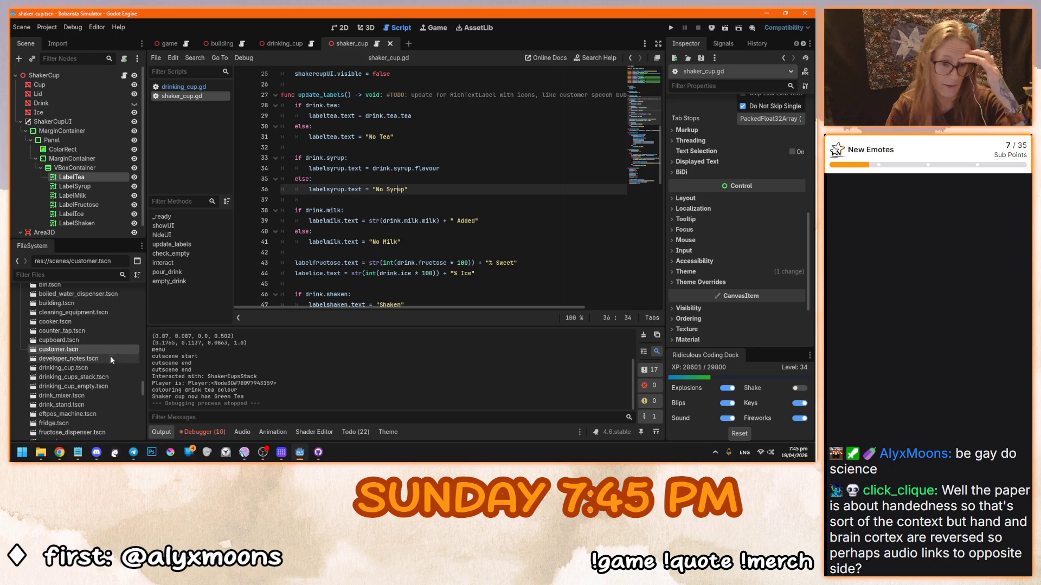
Step: Open customer.tscn's script, customer.gd, at the add_image lines for the tea and milk icons
double_click(97, 349)
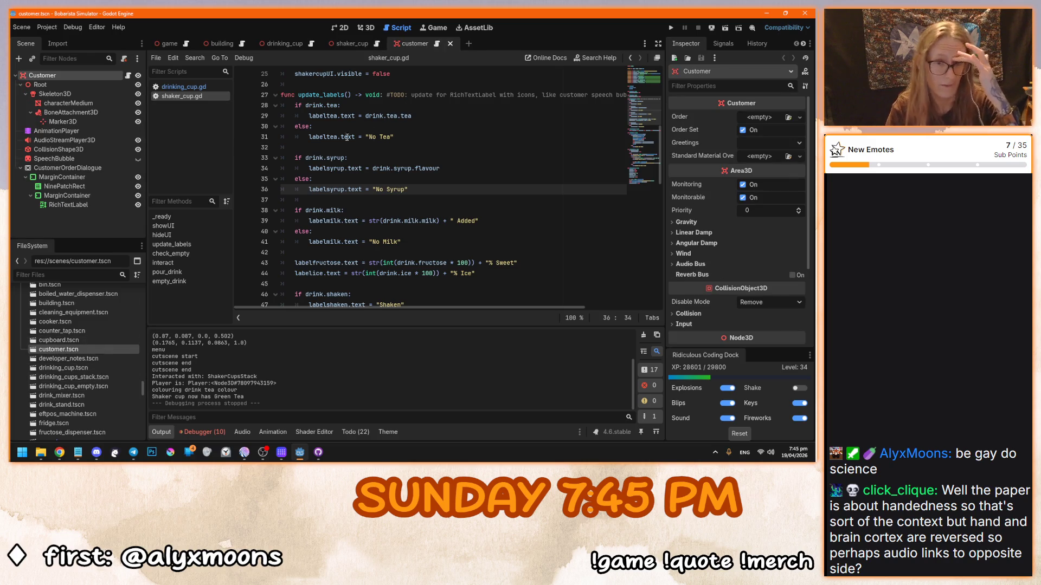
left_click(436, 47)
scroll(385, 222, "down", 3)
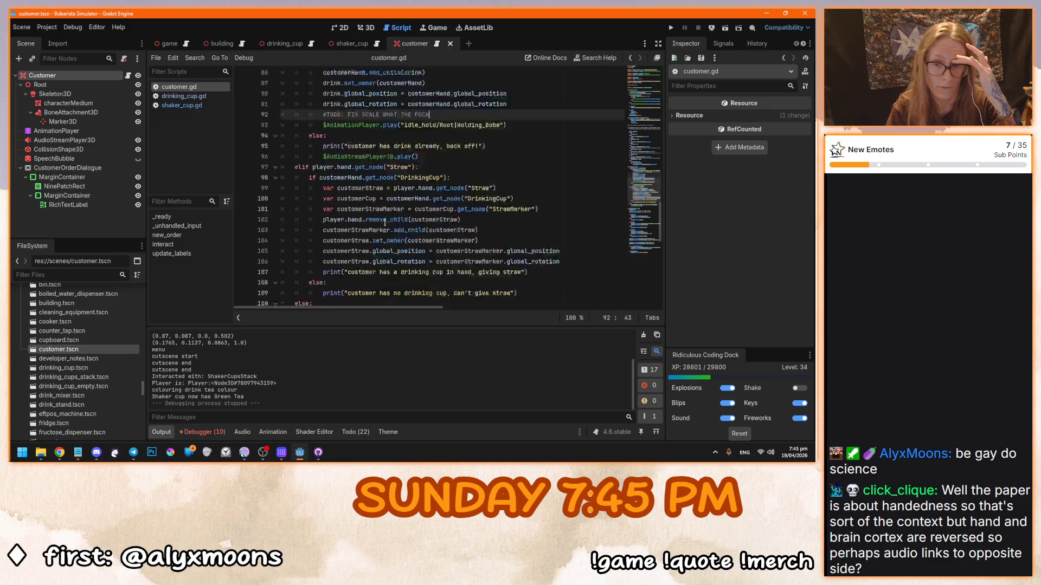
scroll(385, 222, "down", 5)
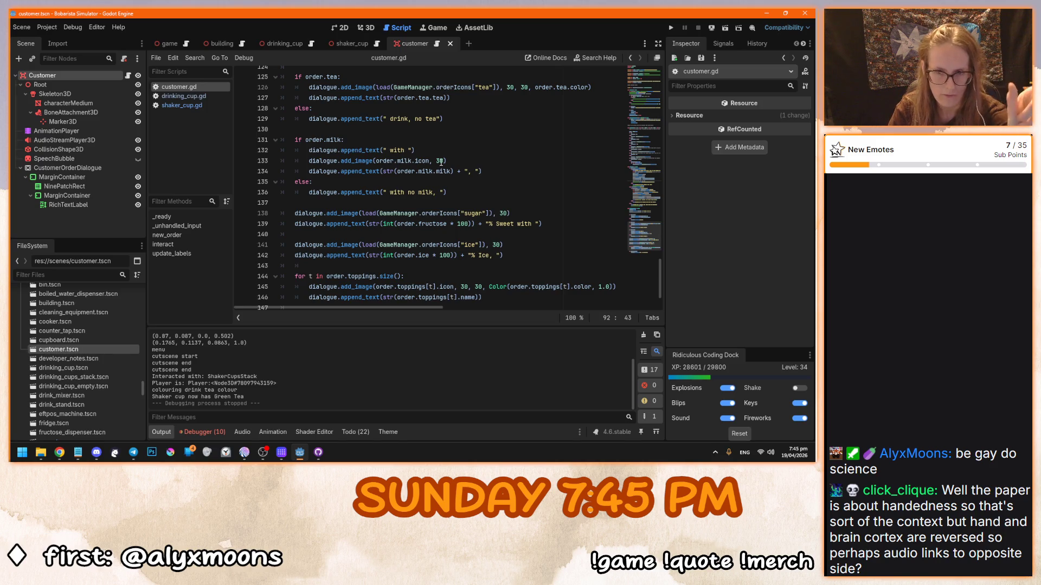
left_click(441, 162)
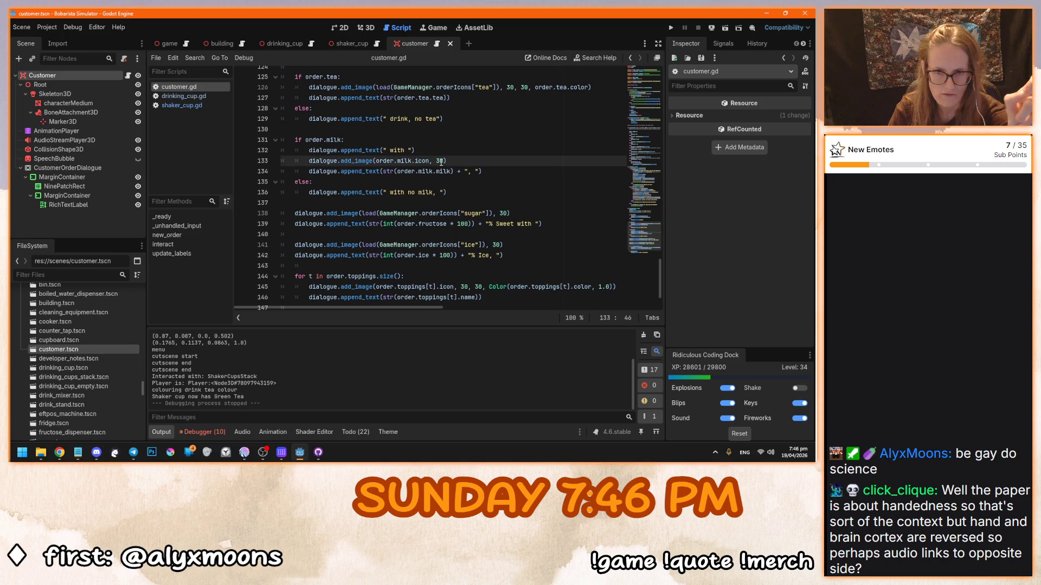
mouse_move(362, 162)
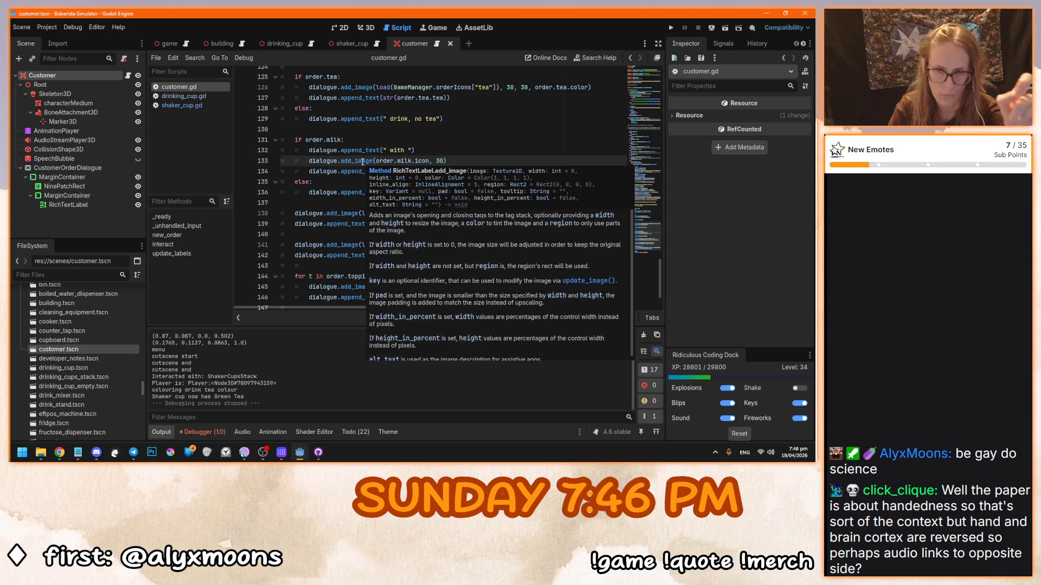
left_click(488, 159)
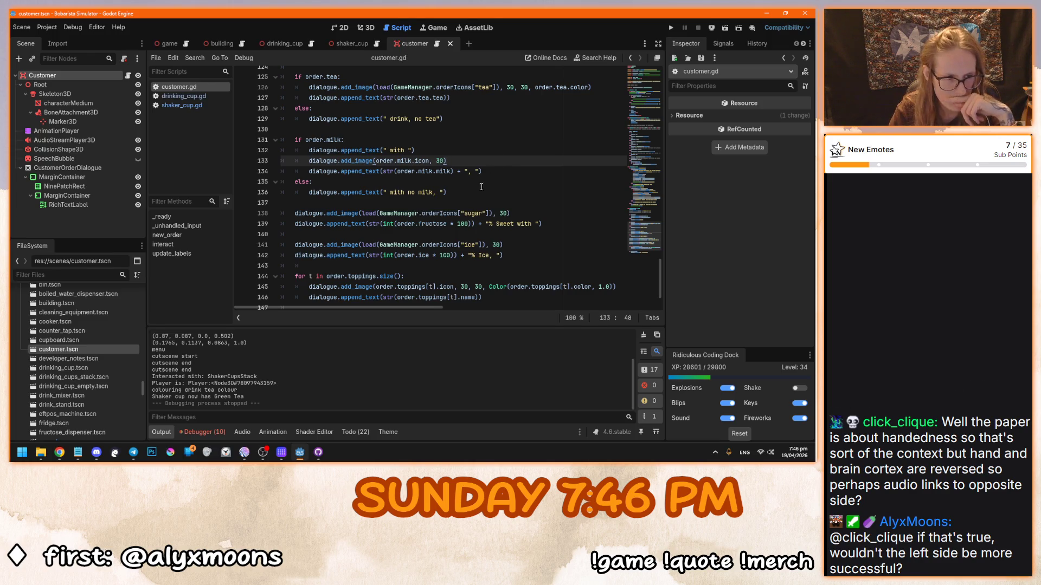
left_click(357, 431)
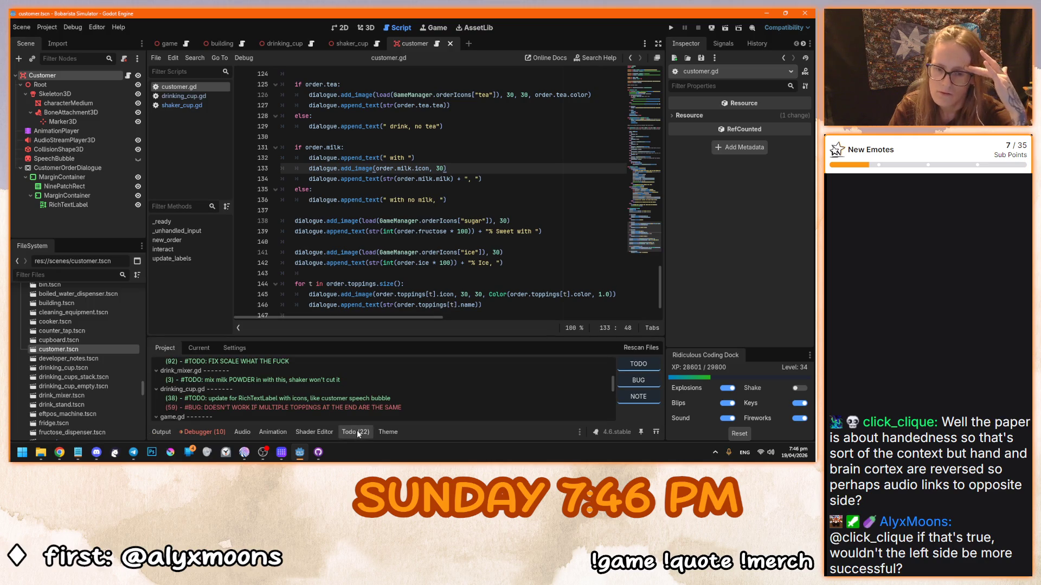
Step: Open shaker_cup.gd at the tea label assignment on line 29
left_click(195, 431)
left_click(167, 433)
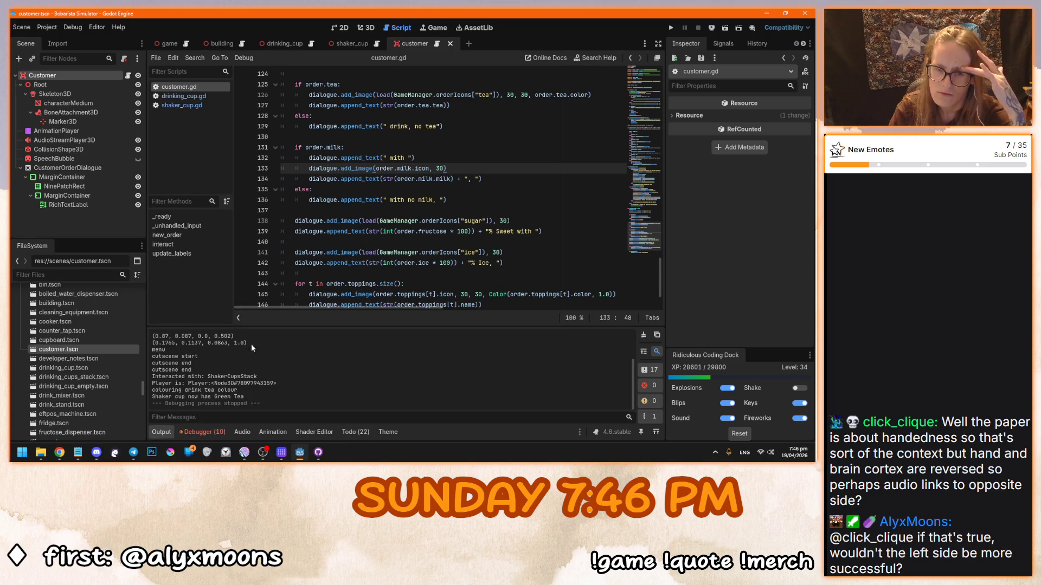
left_click(177, 96)
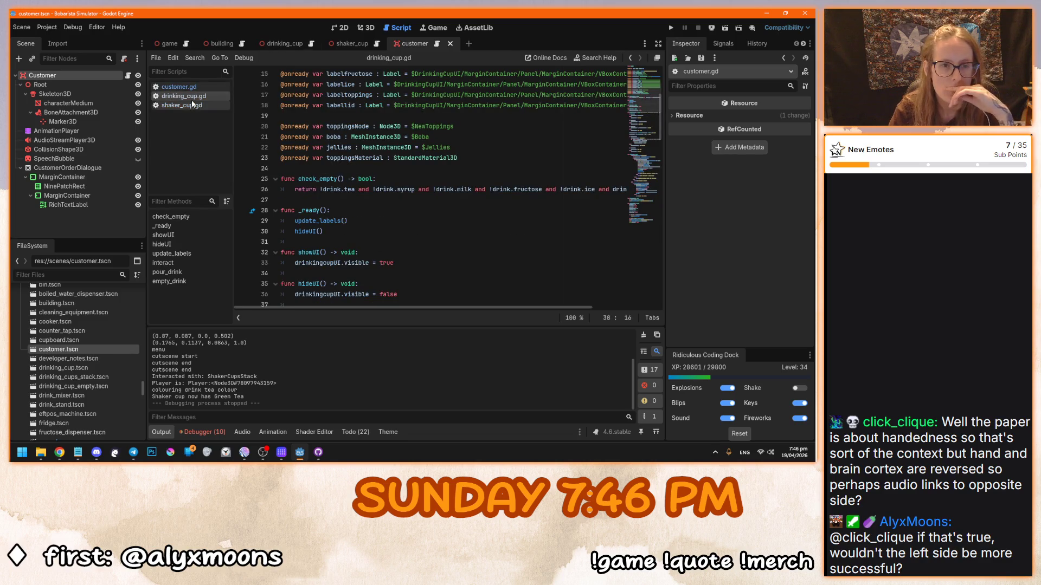
left_click(193, 105)
scroll(440, 183, "up", 1)
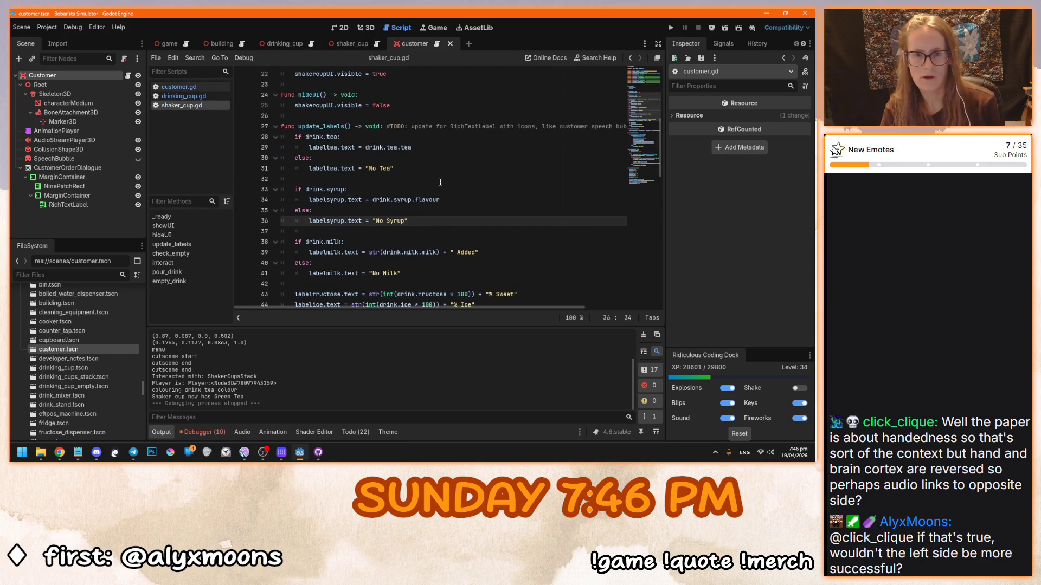
left_click(413, 147)
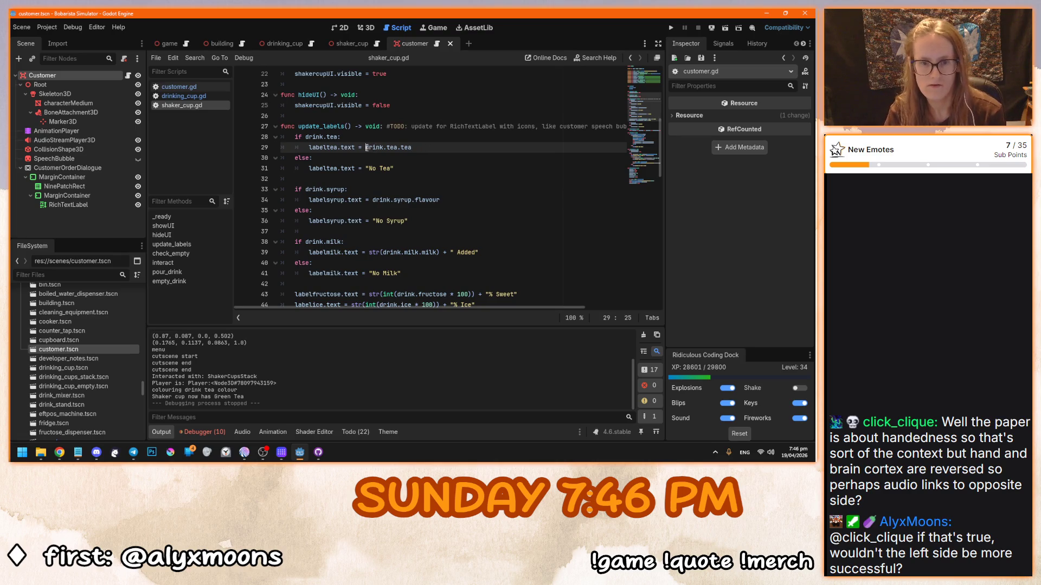
Step: Change line 29 to labeltea.text = drink.tea.icon + drink.tea.tea and run the game
left_click_drag(366, 147, 421, 148)
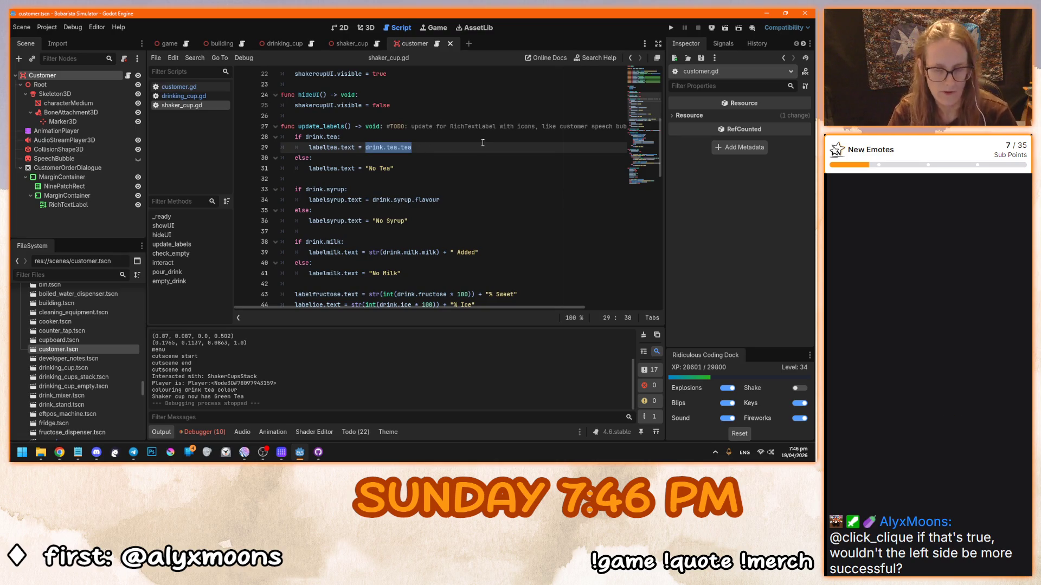
key("ctrl+x")
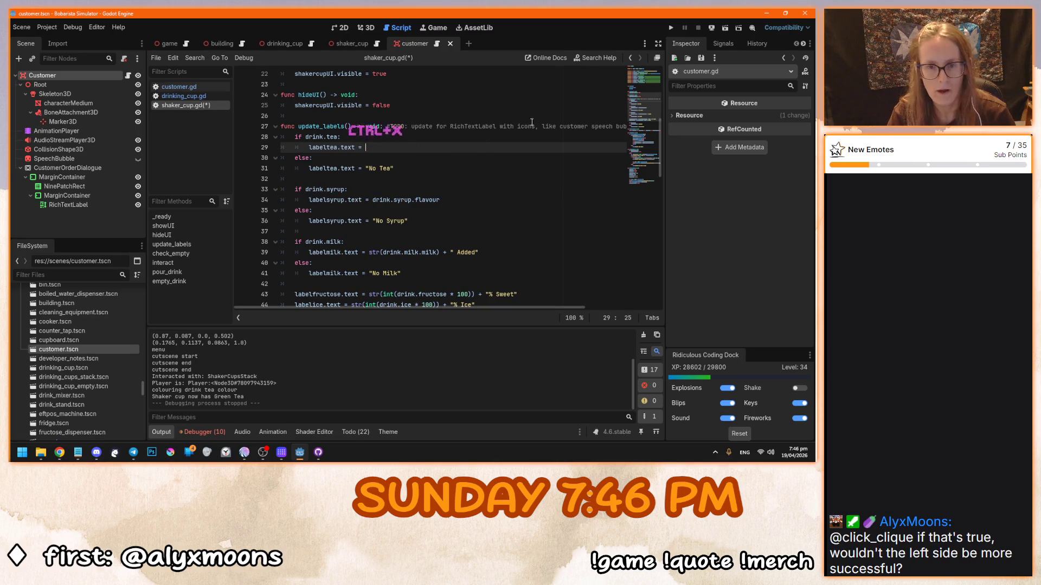
key("ctrl+v")
left_click(387, 148)
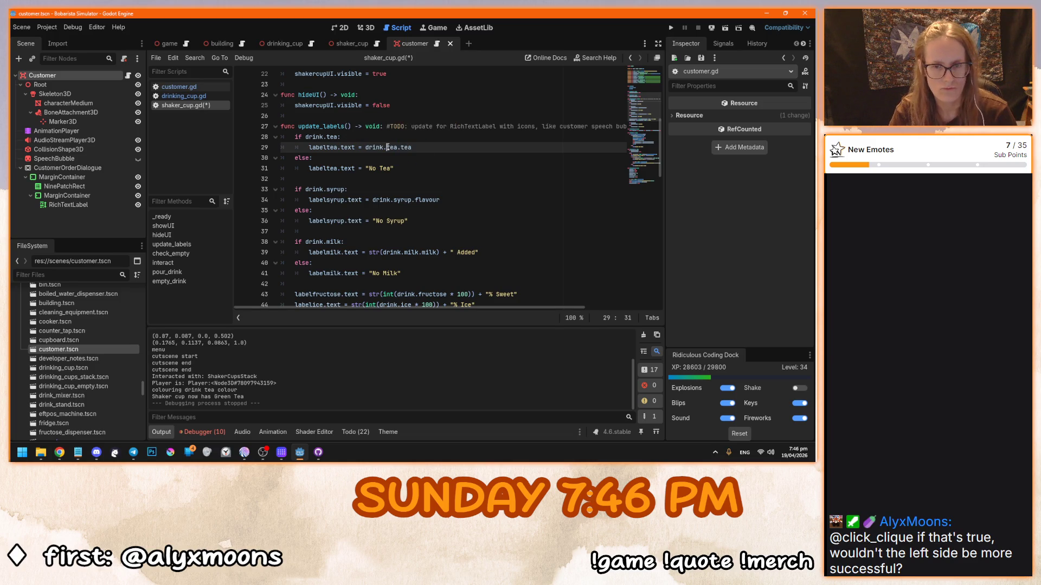
double_click(405, 147)
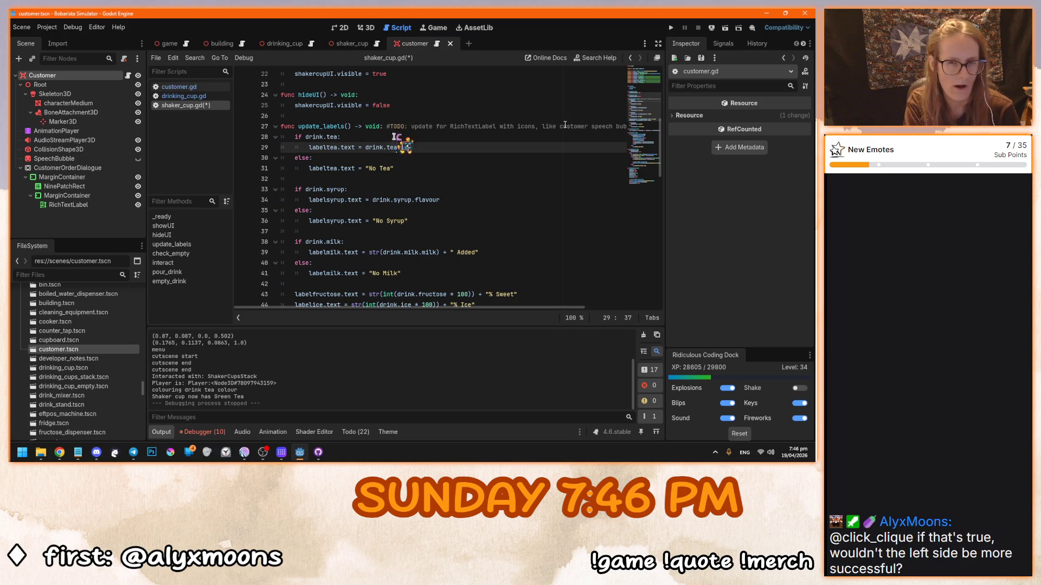
type("icon")
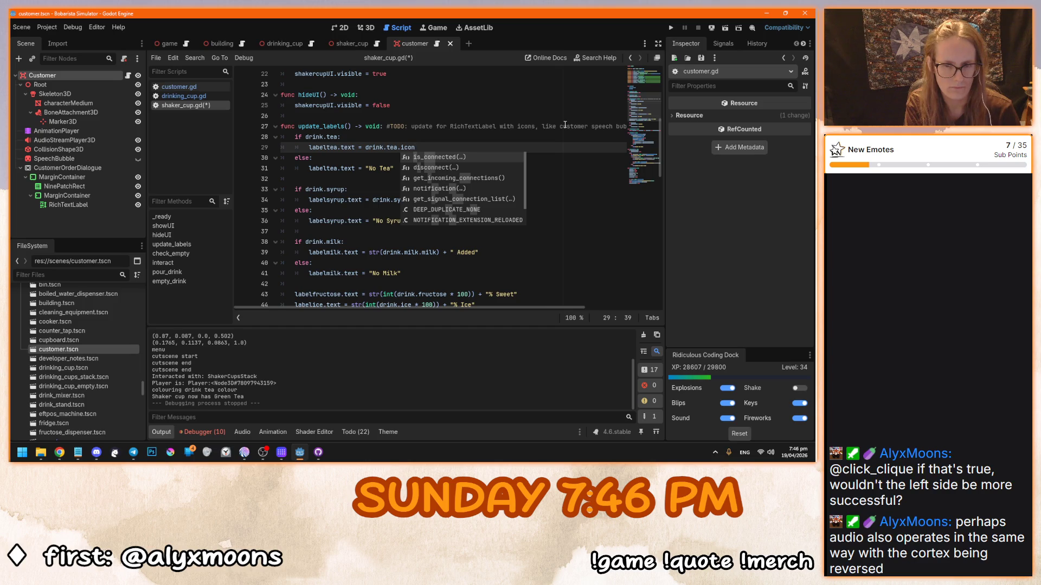
type("+")
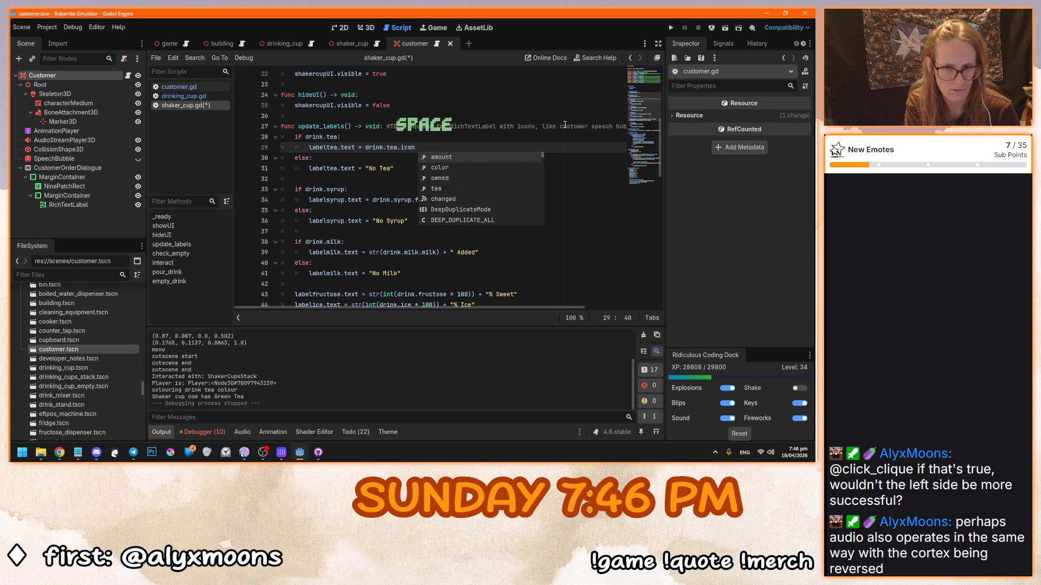
type(" drink.tea.tea")
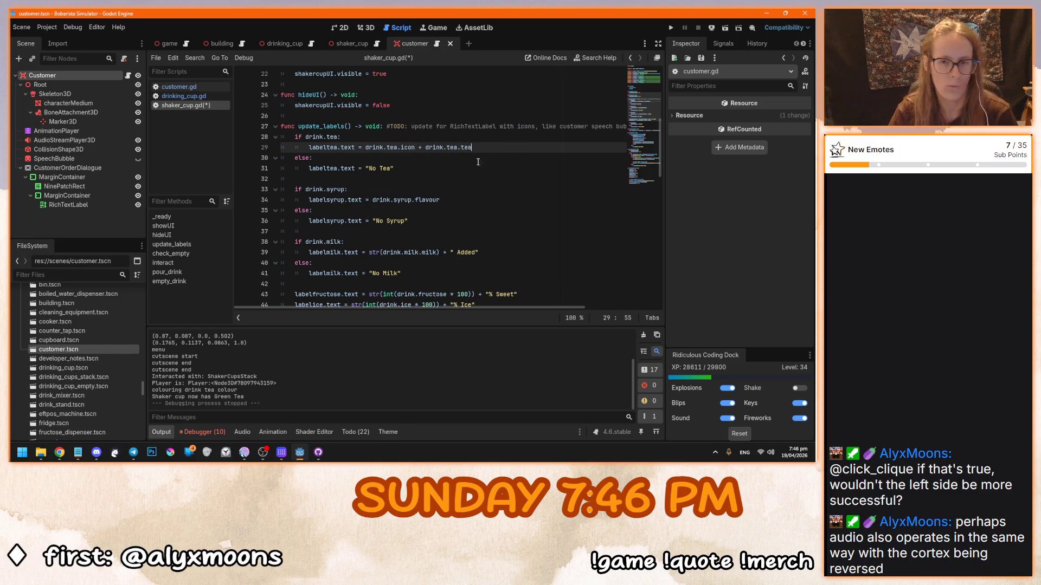
key("F5")
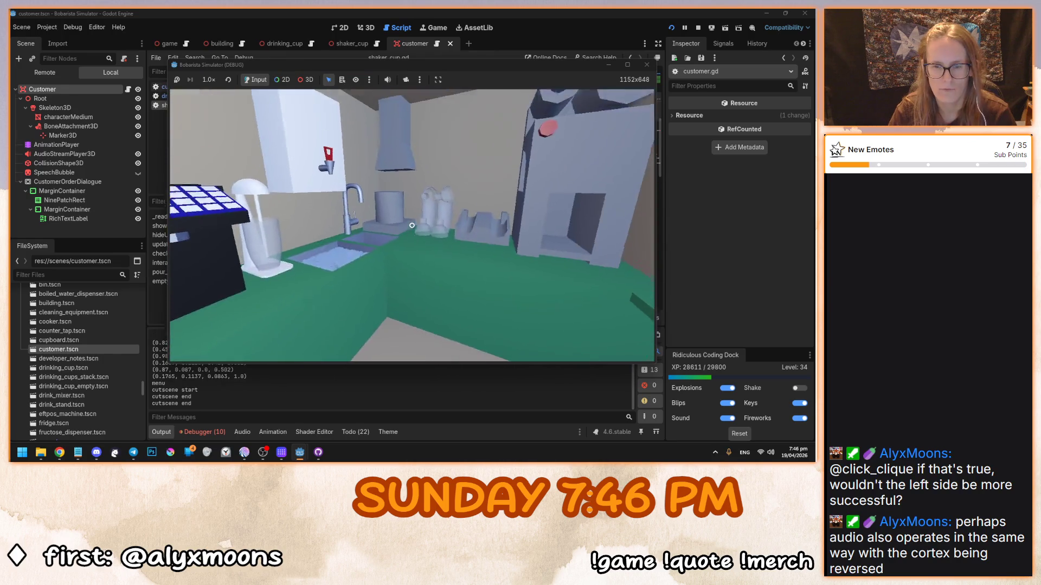
Step: Fill the shaker cup from the tea cask, hitting the missing 'icon' error, then open customer.gd
left_click(412, 225)
left_click(412, 225)
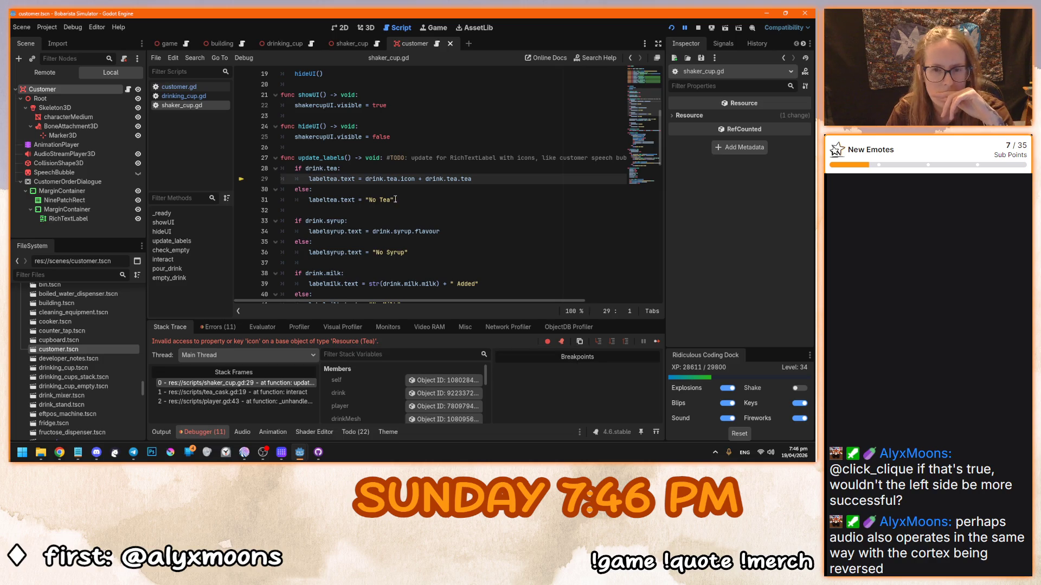
mouse_move(393, 180)
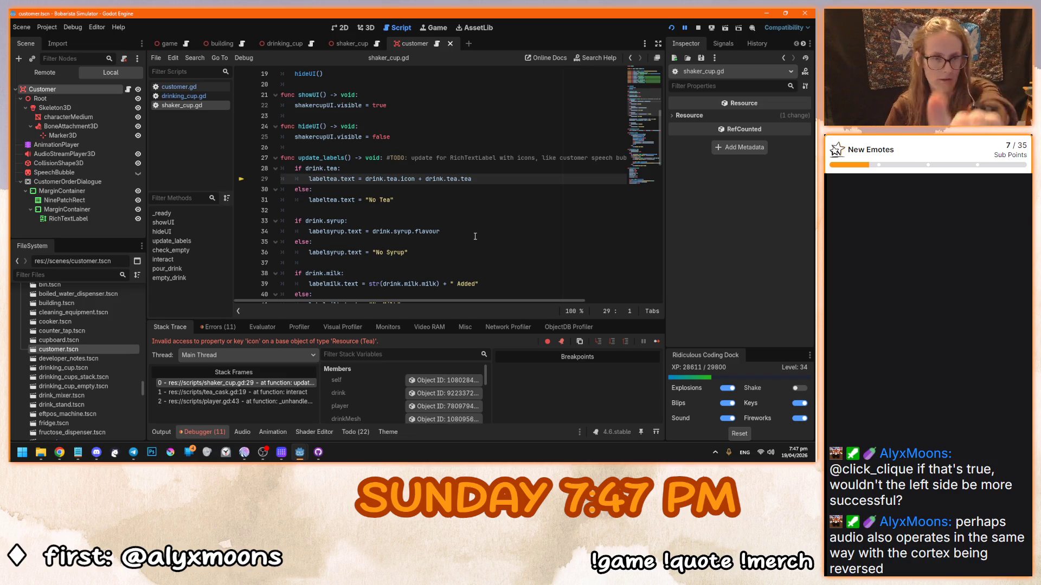
left_click(437, 46)
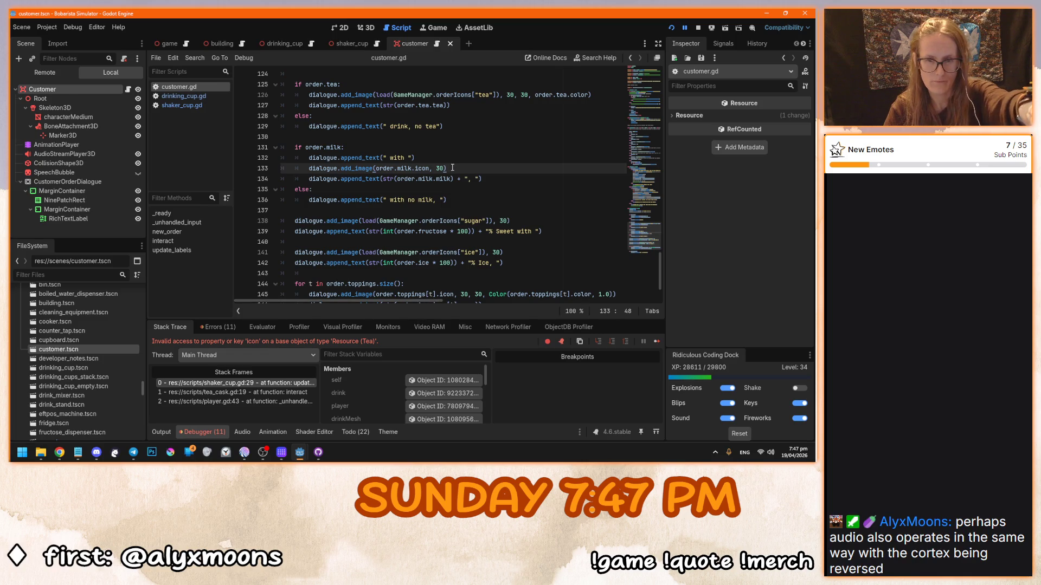
Step: Copy the tea icon and tea name lines 126–127 from customer.gd
scroll(422, 182, "up", 3)
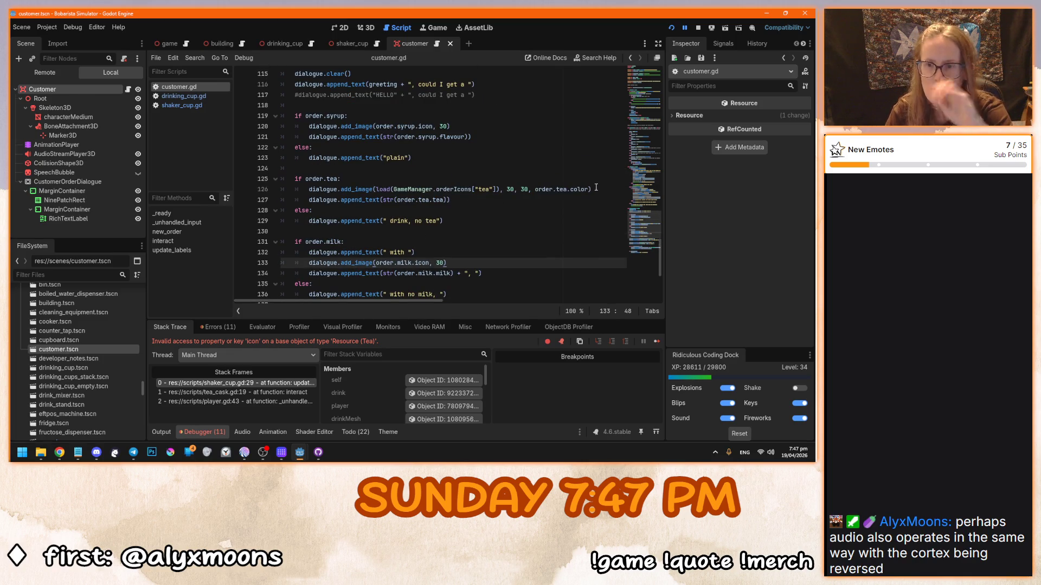
left_click(599, 189)
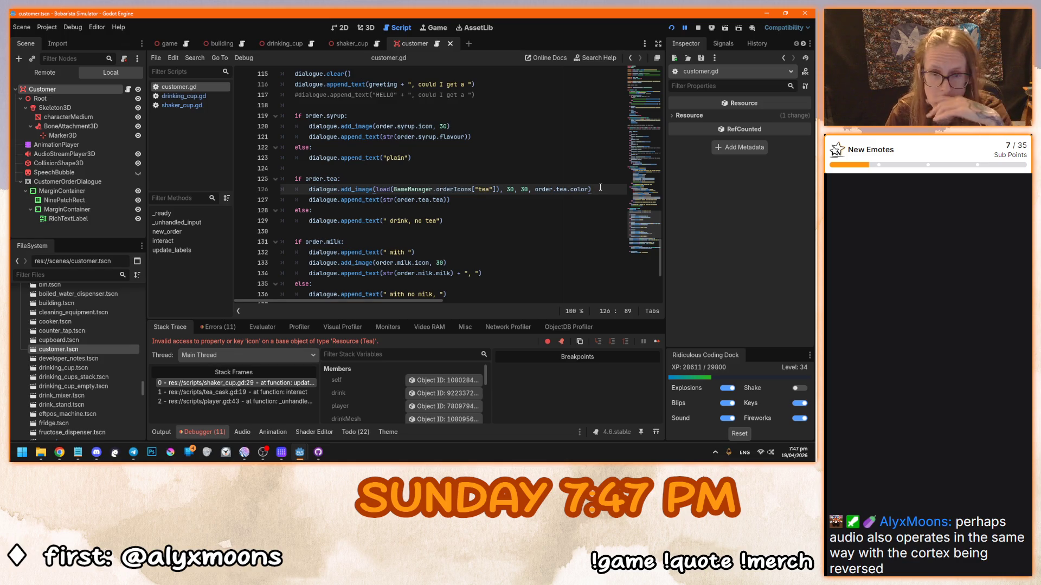
left_click_drag(592, 189, 340, 188)
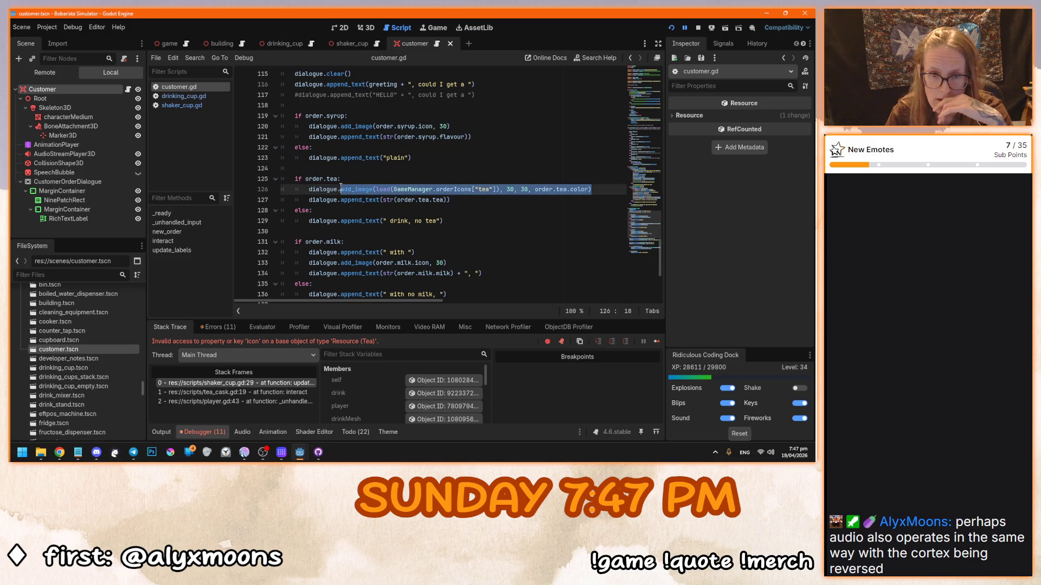
left_click(474, 200)
key("shift+Up")
key("shift+Home")
key("ctrl+c")
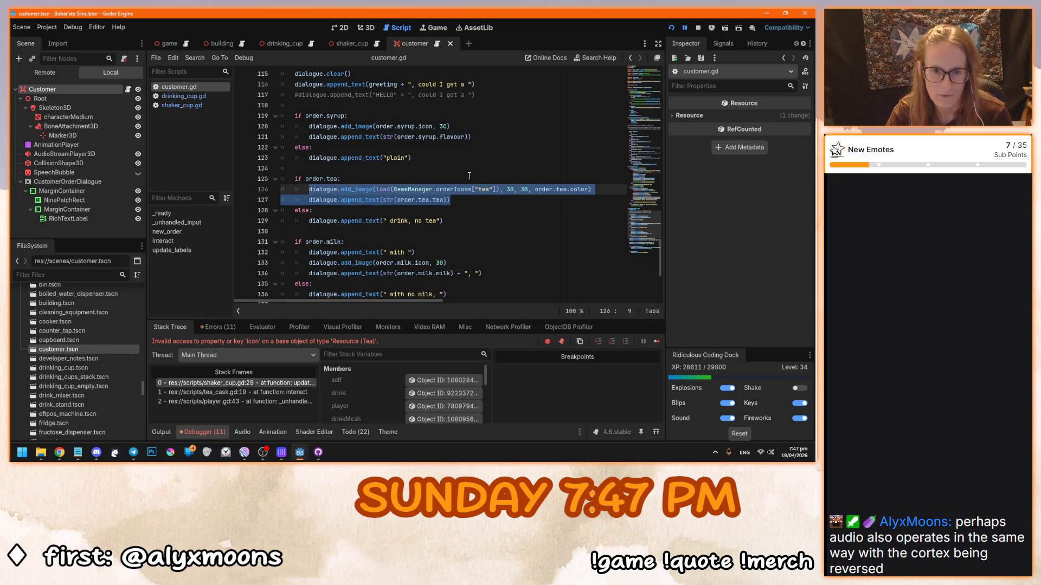
Step: In shaker_cup.gd, add an empty line below the tea label assignment on line 29
scroll(470, 197, "up", 3)
left_click(352, 105)
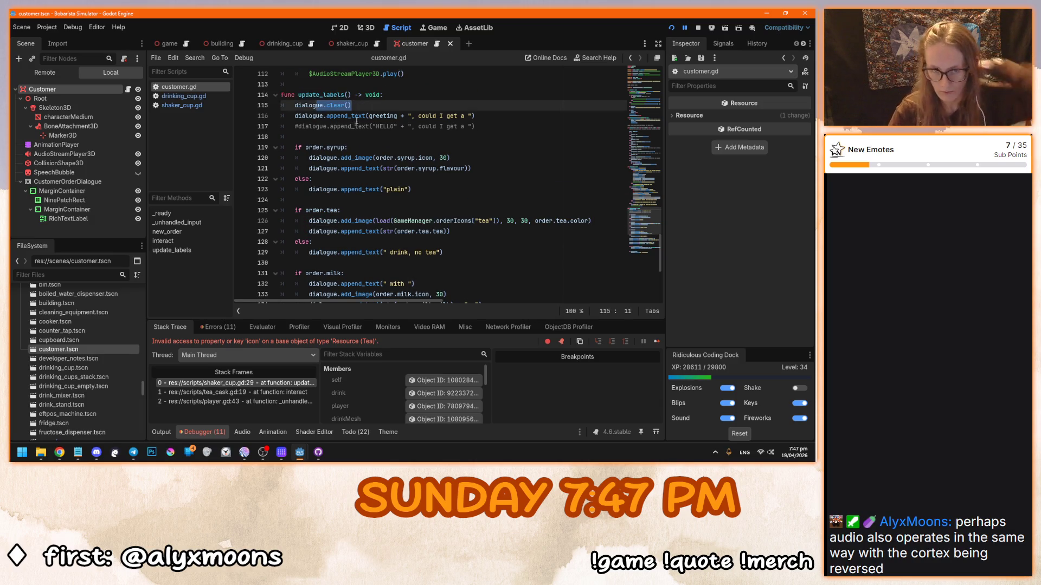
left_click(367, 116)
left_click(184, 105)
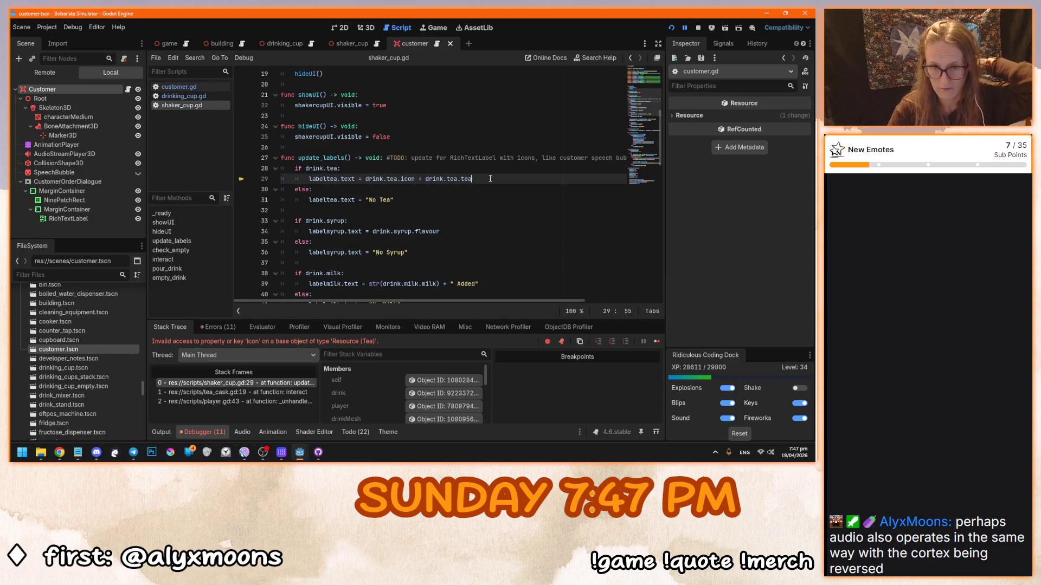
key("Return")
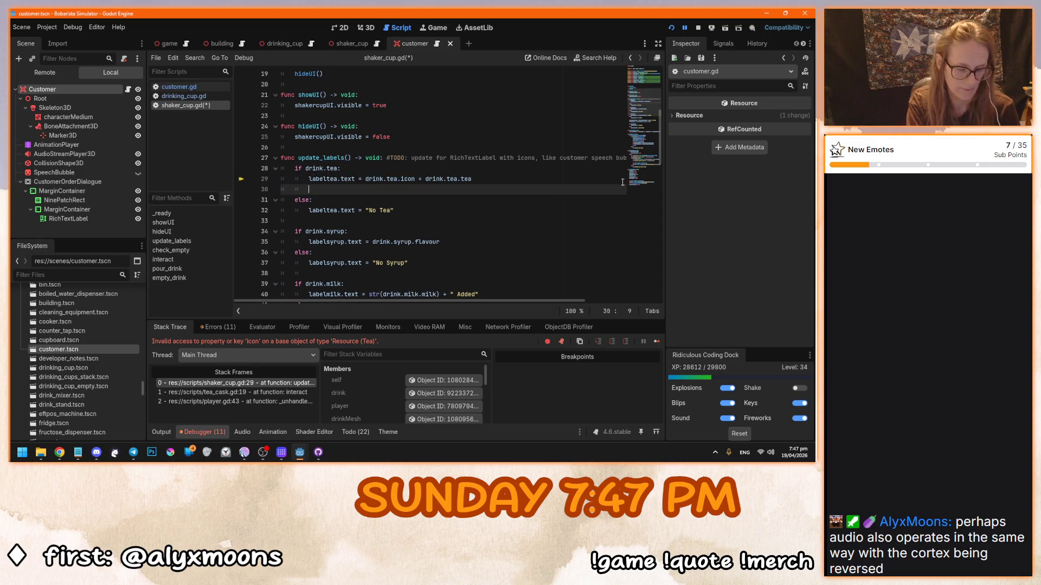
Step: Add a labeltea clear call and paste the tea icon and name lines below it
type("lable")
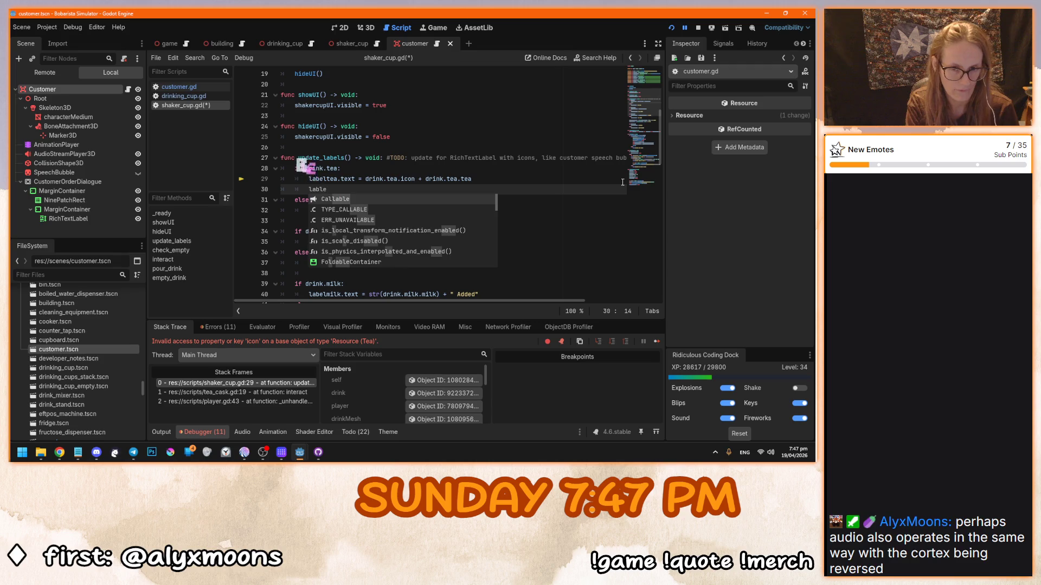
key("BackSpace")
key("BackSpace")
type("elt")
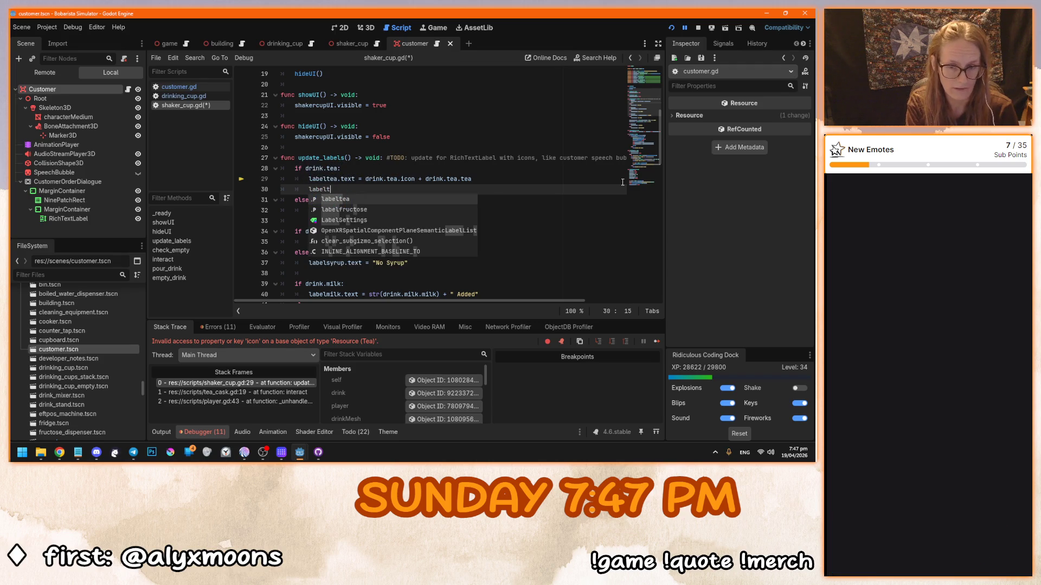
key("Return")
type(".text ")
type("cle")
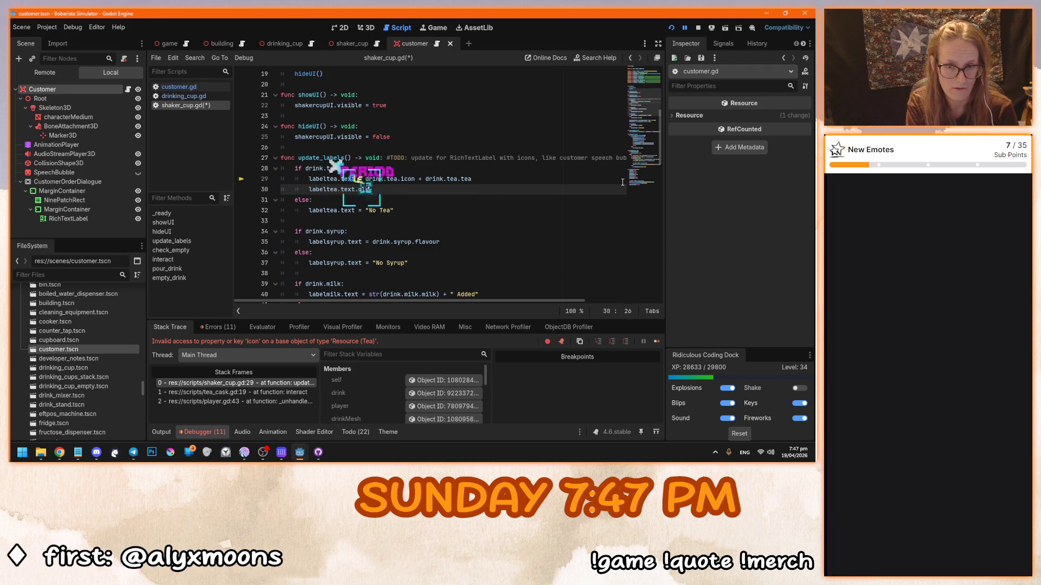
type("ar()")
key("Return")
key("ctrl+v")
Step: Rename the pasted label references to labeltea and correct the call to labeltea.clear()
double_click(324, 190)
key("ctrl+c")
double_click(323, 200)
key("ctrl+d")
key("ctrl+v")
left_click(482, 212)
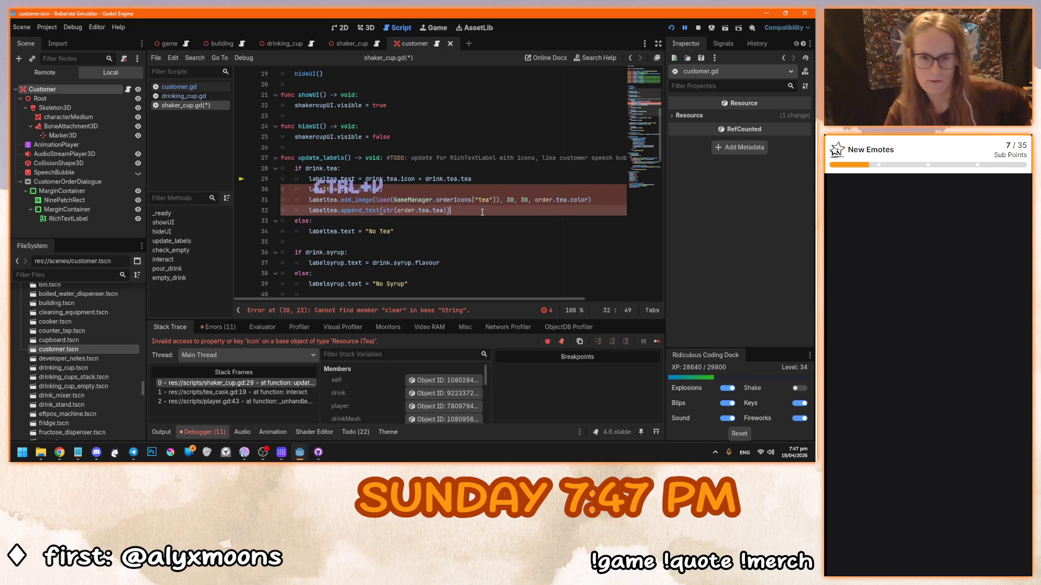
left_click(414, 187)
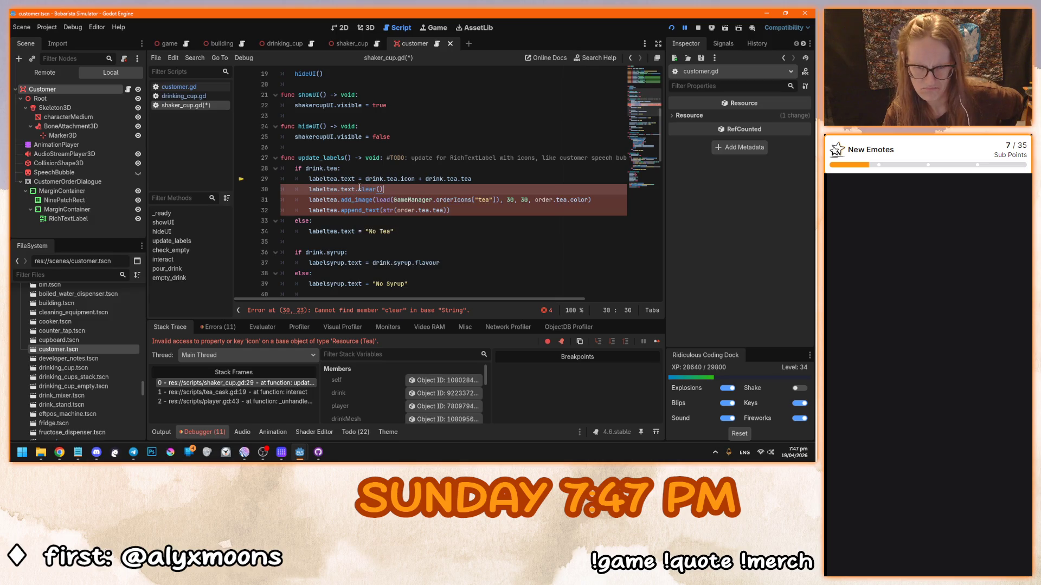
left_click_drag(359, 188, 340, 189)
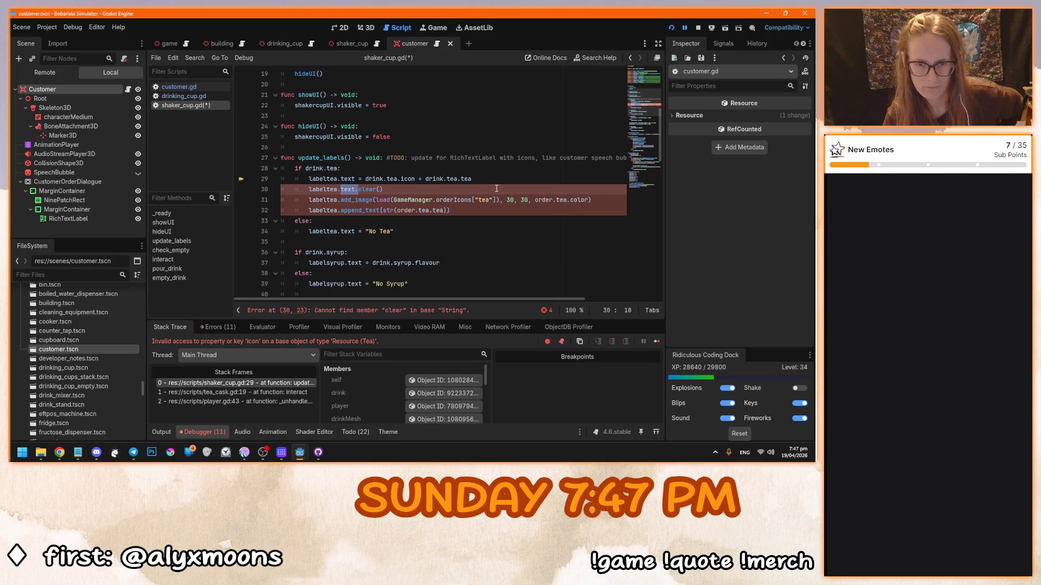
key("BackSpace")
left_click(490, 209)
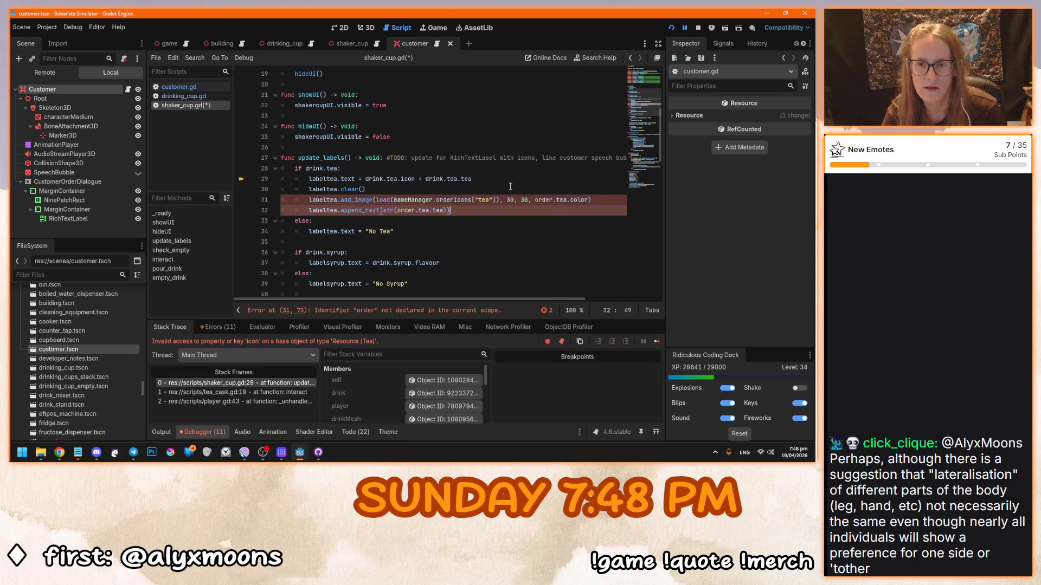
Step: Replace order with drink on lines 31–32, delete the old text assignment, and run the game
left_click(466, 203)
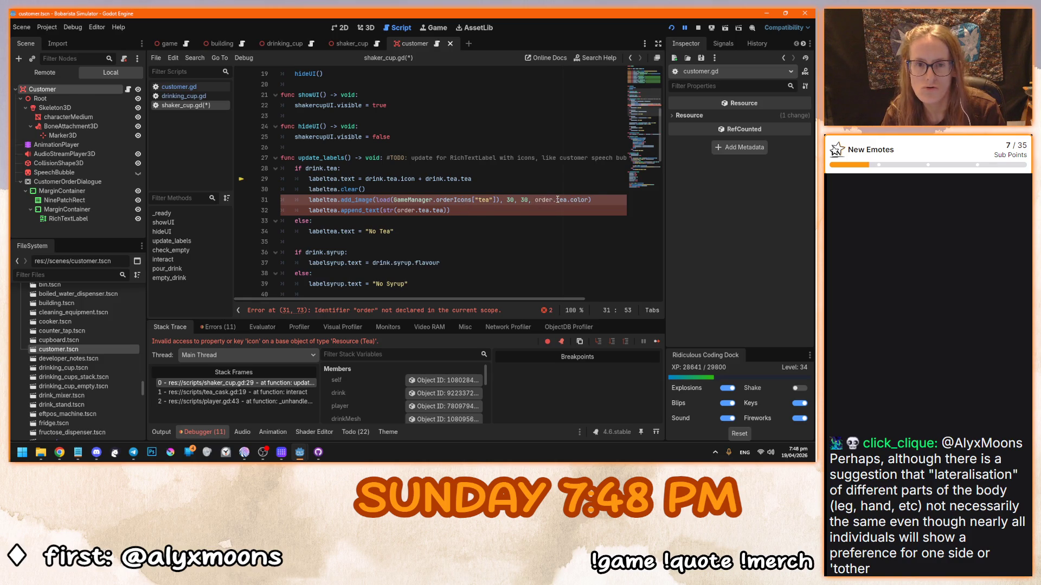
double_click(381, 179)
key("ctrl+c")
double_click(544, 199)
key("ctrl+v")
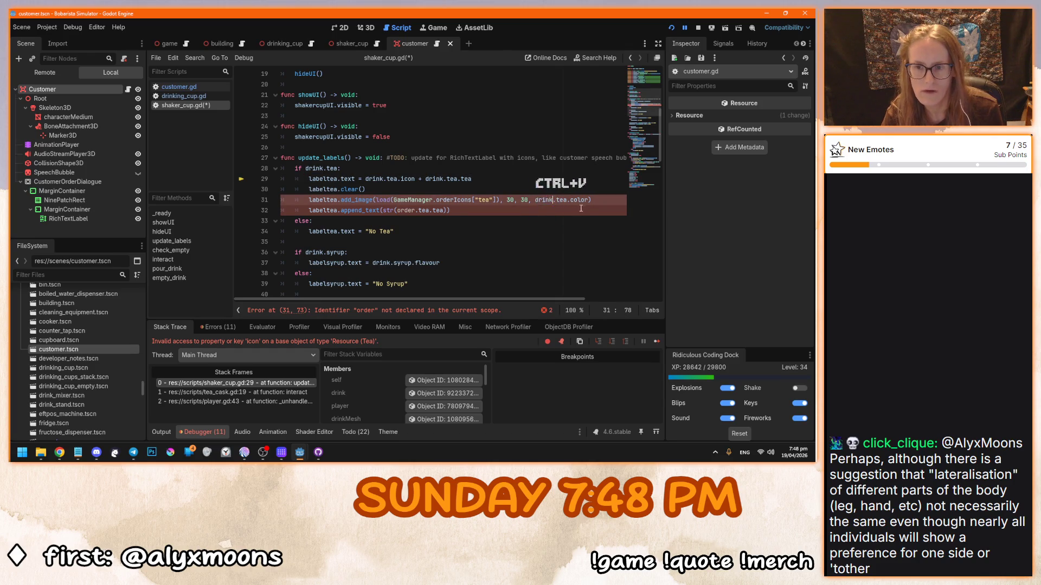
double_click(407, 210)
key("ctrl+v")
left_click(483, 211)
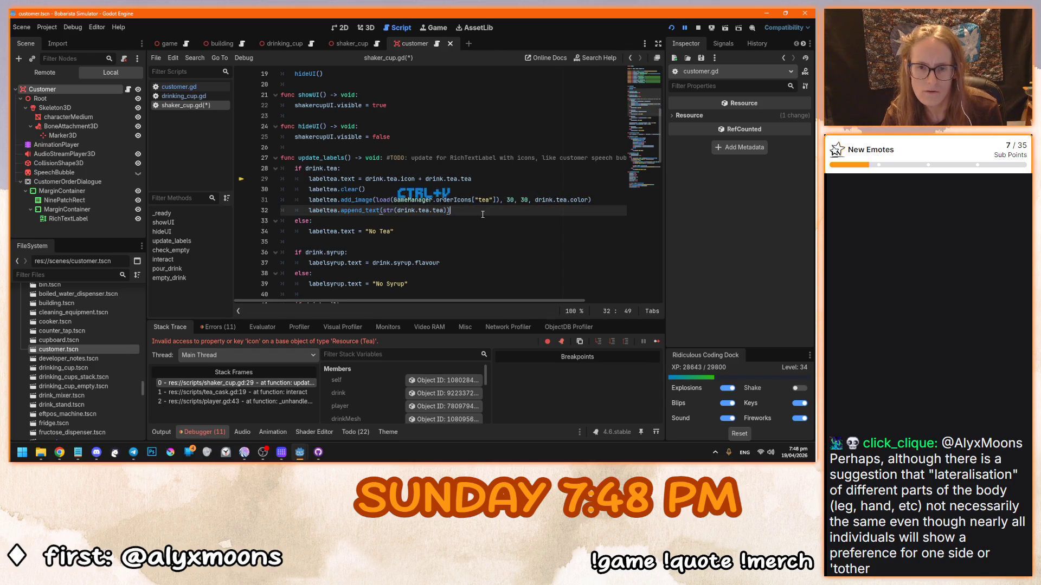
triple_click(446, 178)
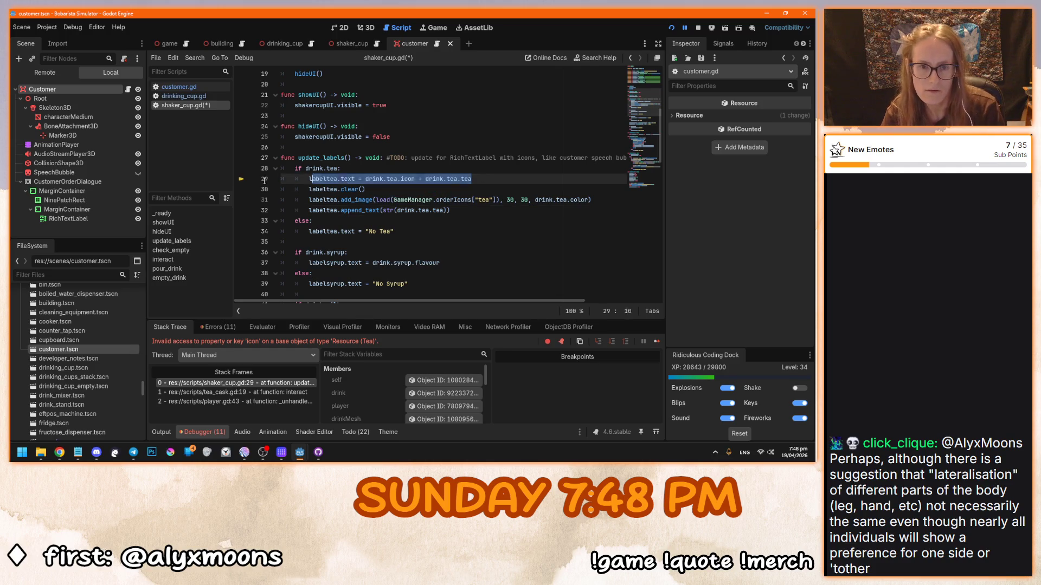
key("BackSpace")
key("BackSpace")
key("F5")
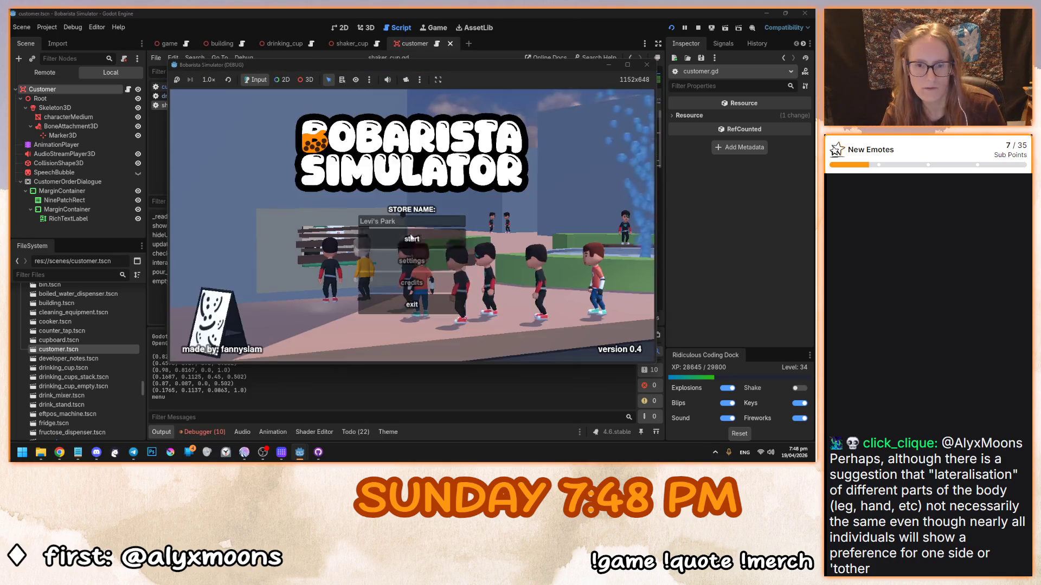
Step: Fill a shaker cup with Green Tea to see its icon, empty it in the sink, and stop
left_click(412, 225)
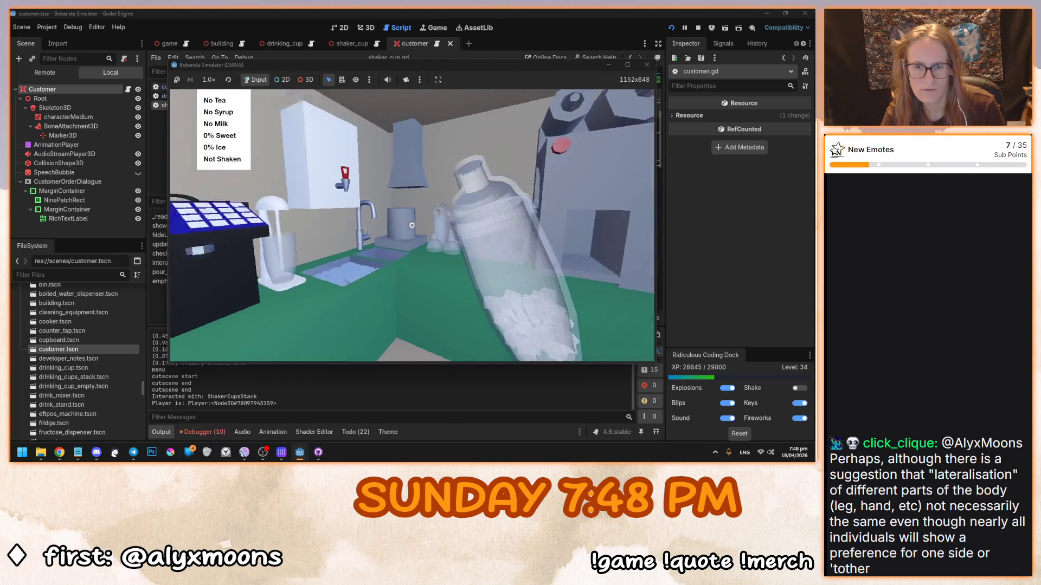
left_click(412, 225)
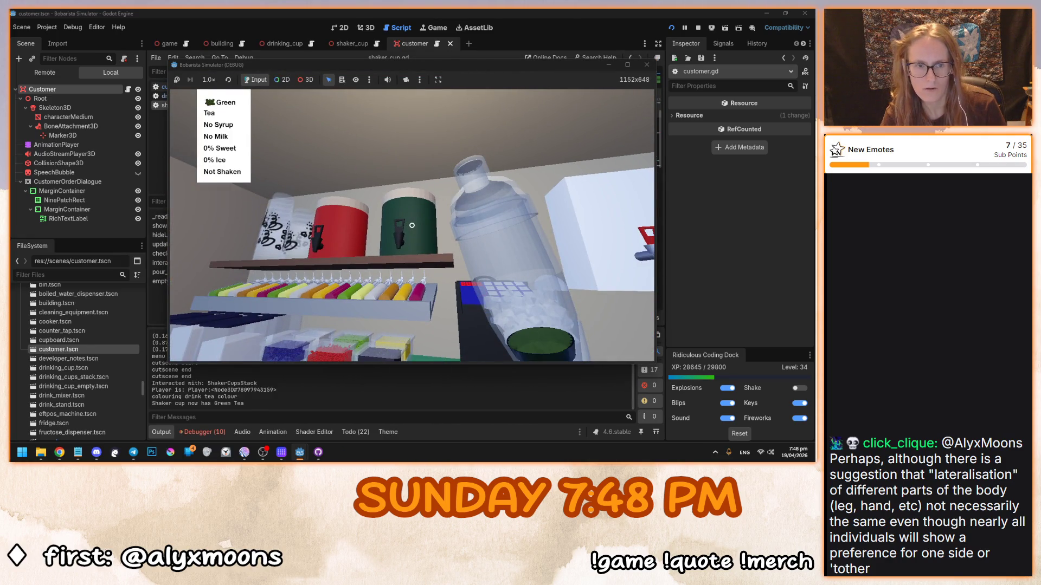
key("a")
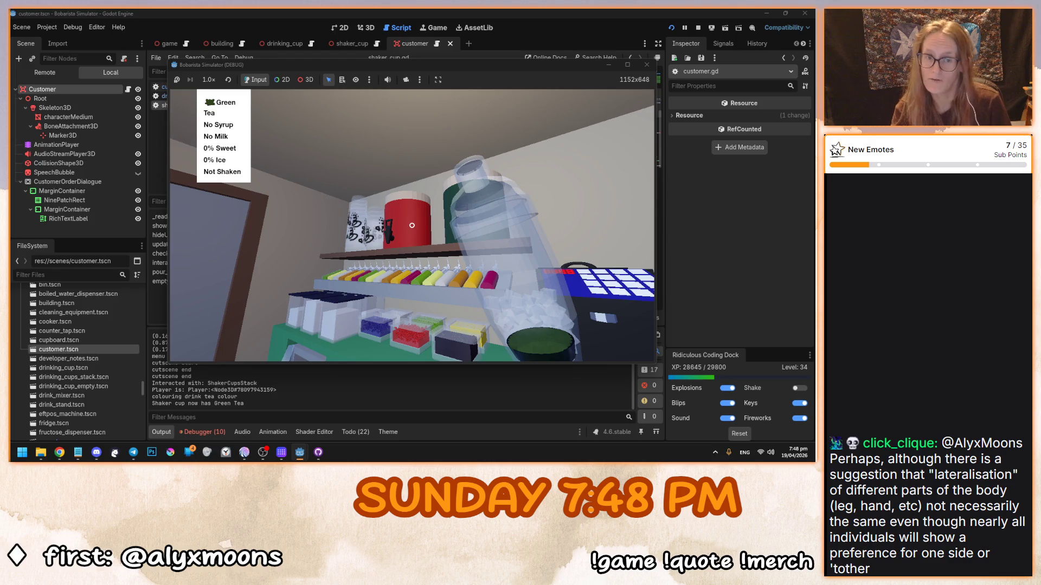
mouse_move(412, 225)
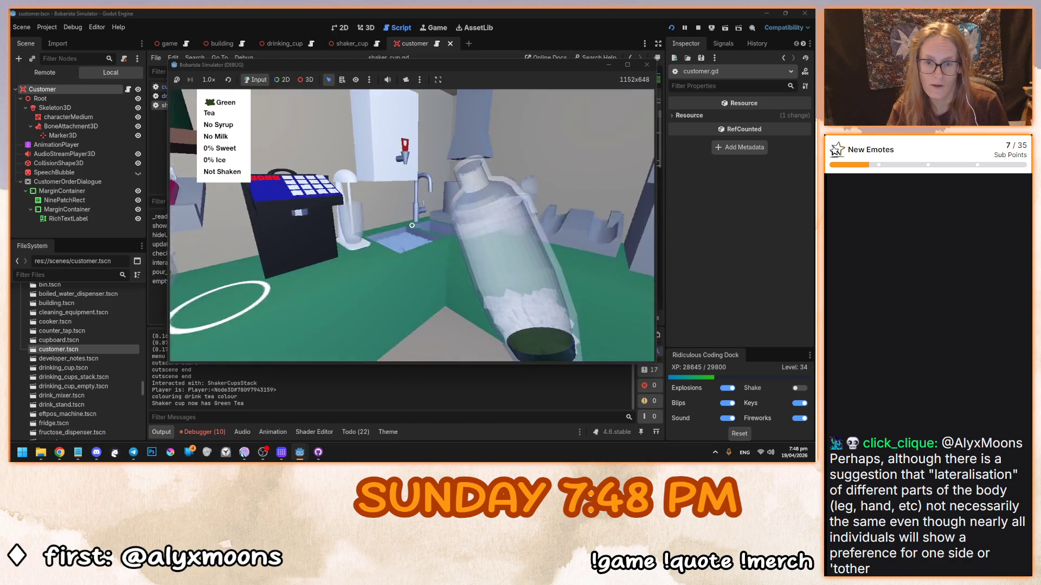
left_click(412, 225)
mouse_move(412, 225)
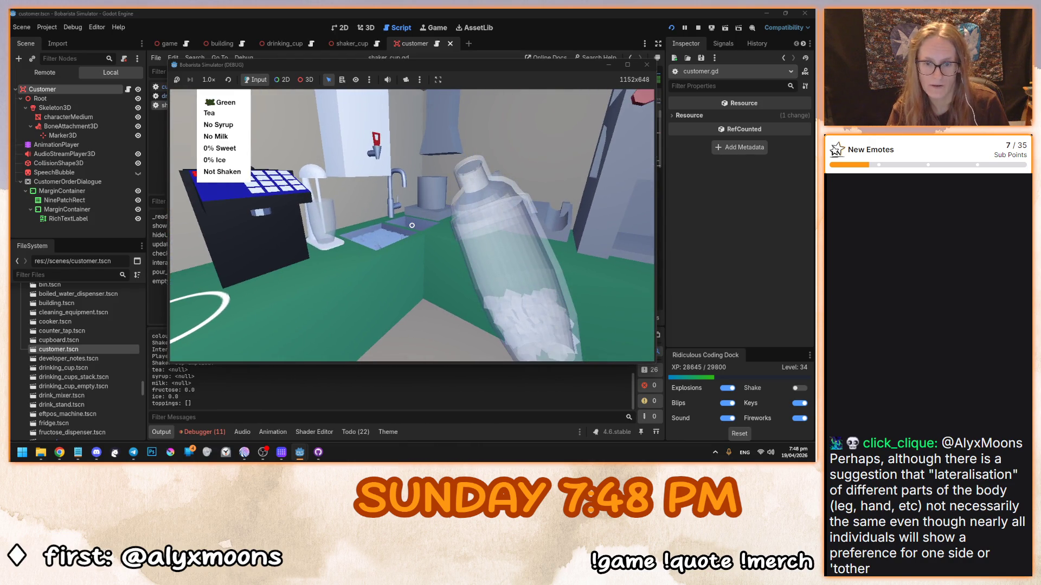
key("F8")
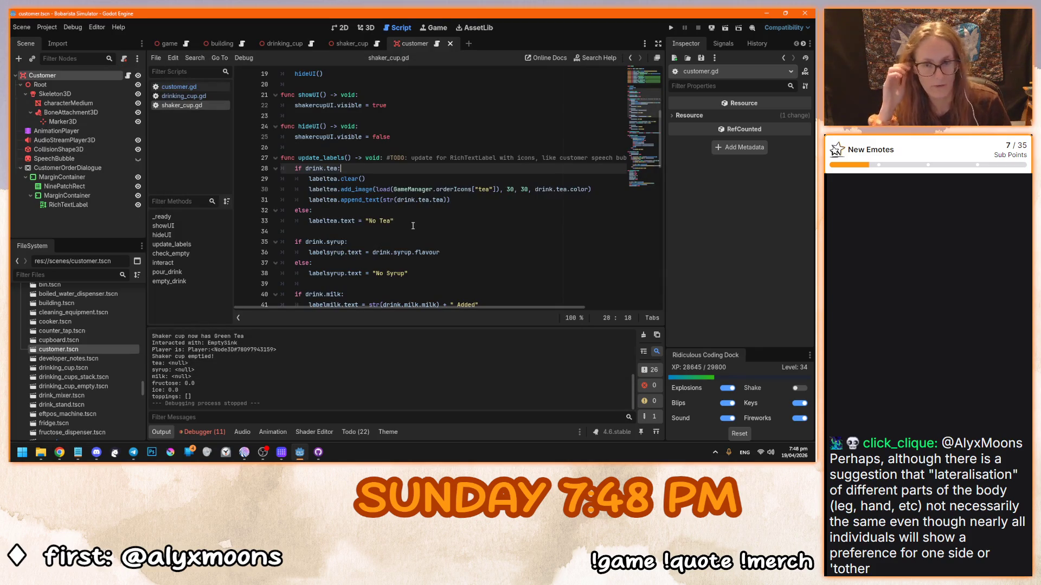
scroll(394, 173, "down", 7)
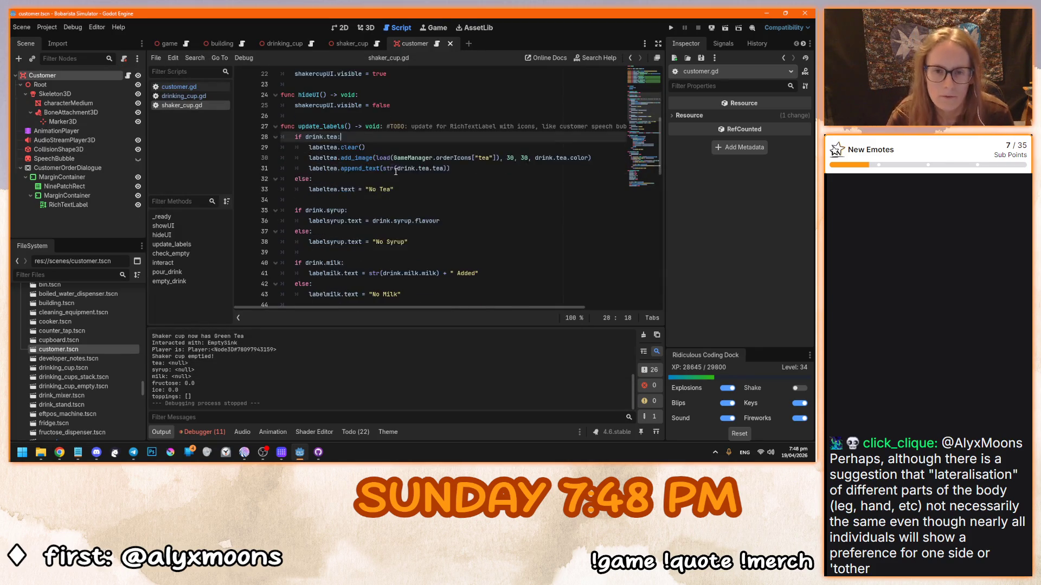
scroll(483, 262, "up", 6)
left_click(400, 189)
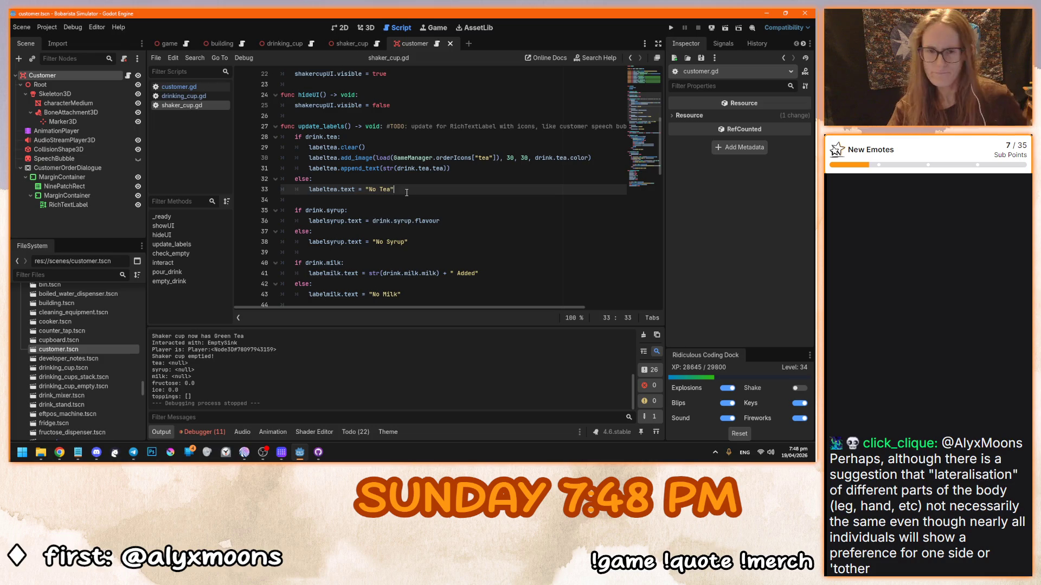
key("F5")
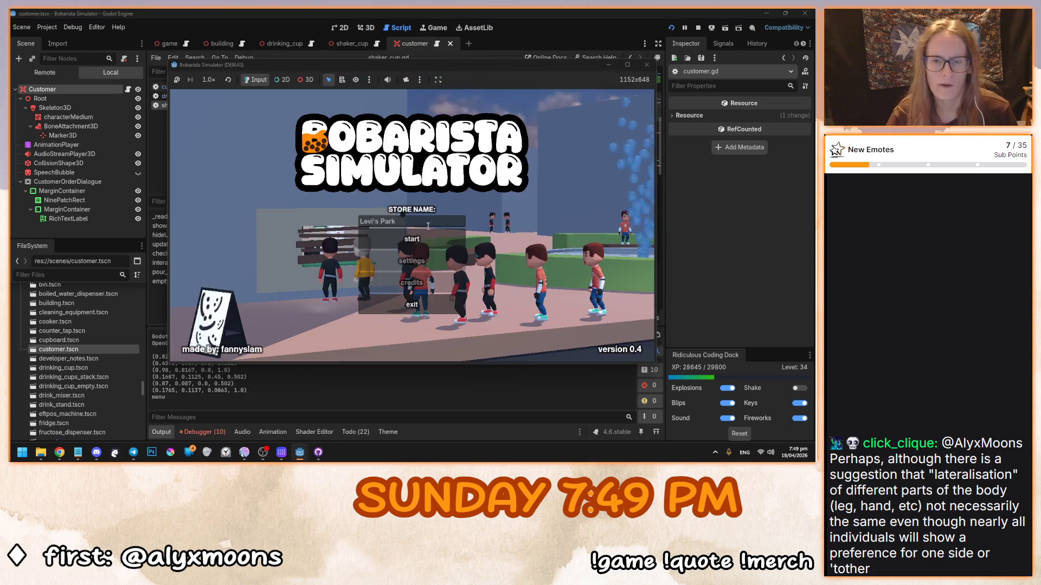
Step: Fill a shaker cup with Green Tea, empty it, refill with Black Tea, then stop the game
left_click(411, 225)
left_click(411, 225)
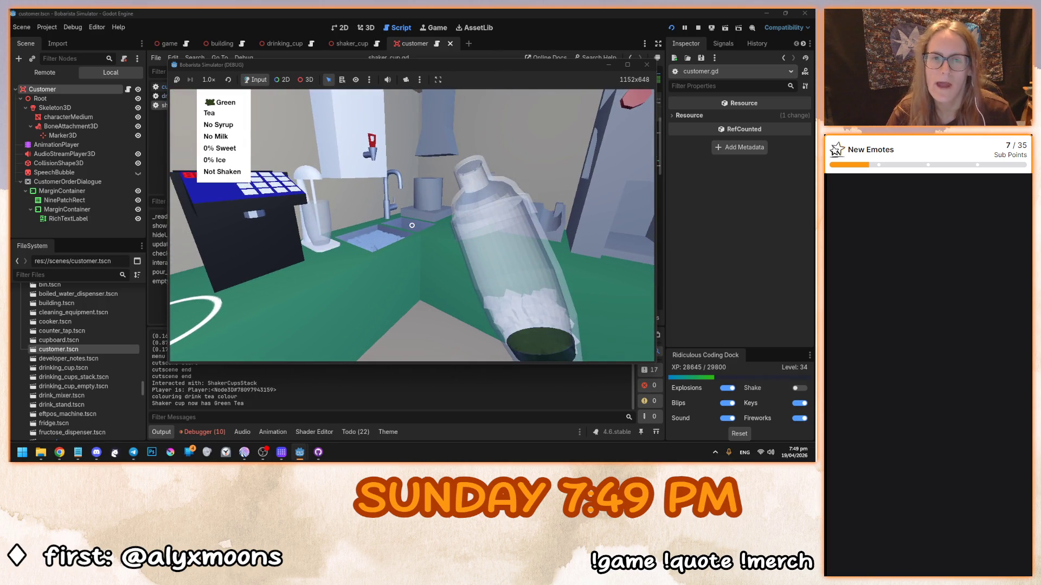
key("e")
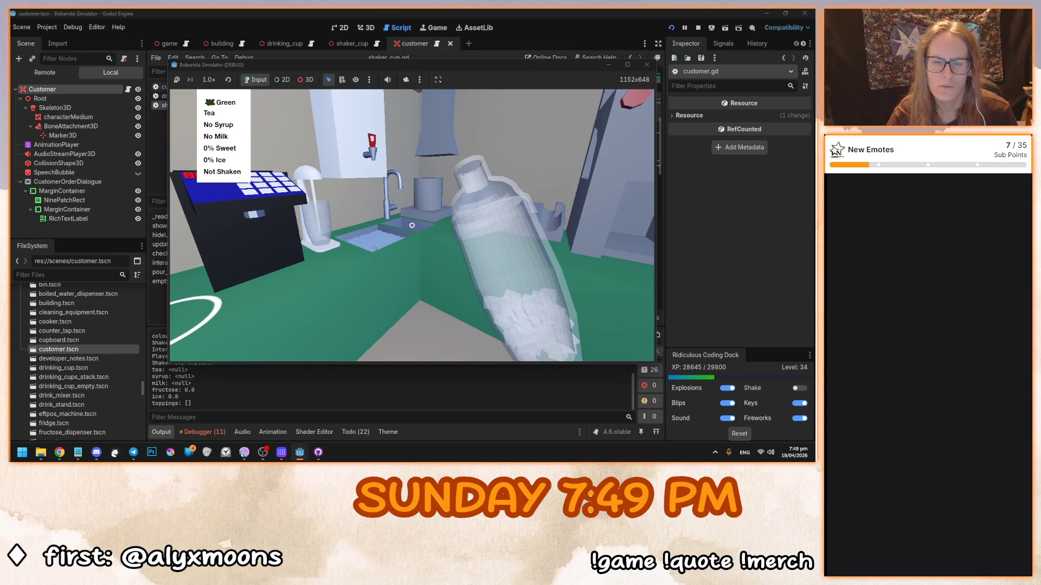
key("e")
key("e")
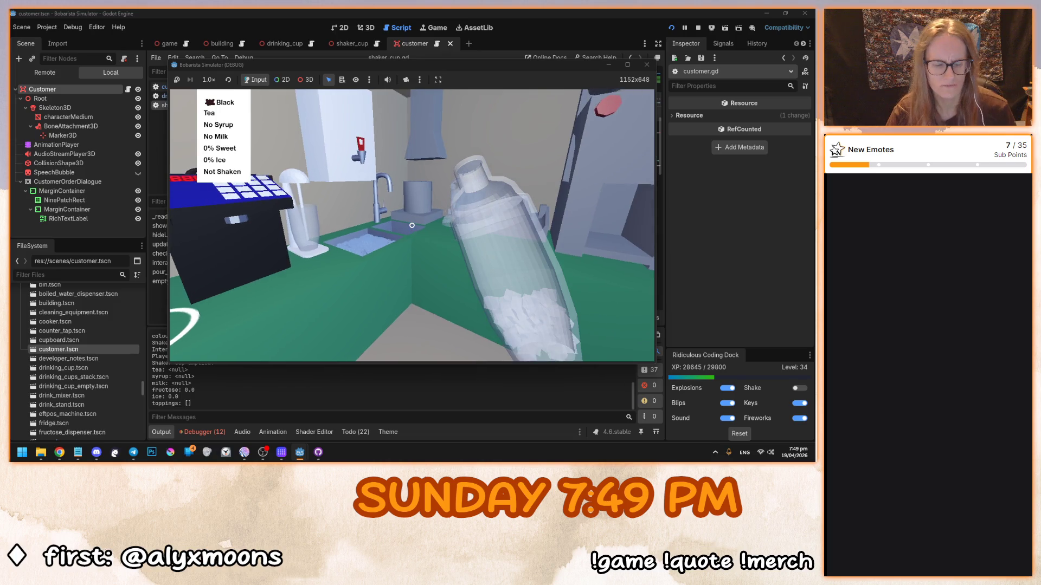
key("F8")
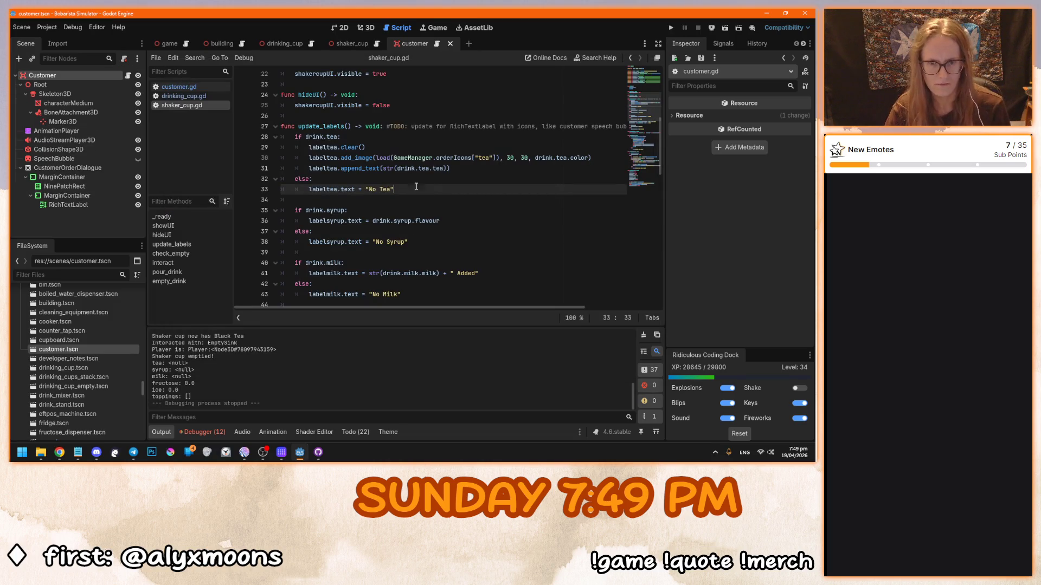
Step: Copy the labeltea.clear() and append_text lines into the else branch of the tea check
left_click(338, 174)
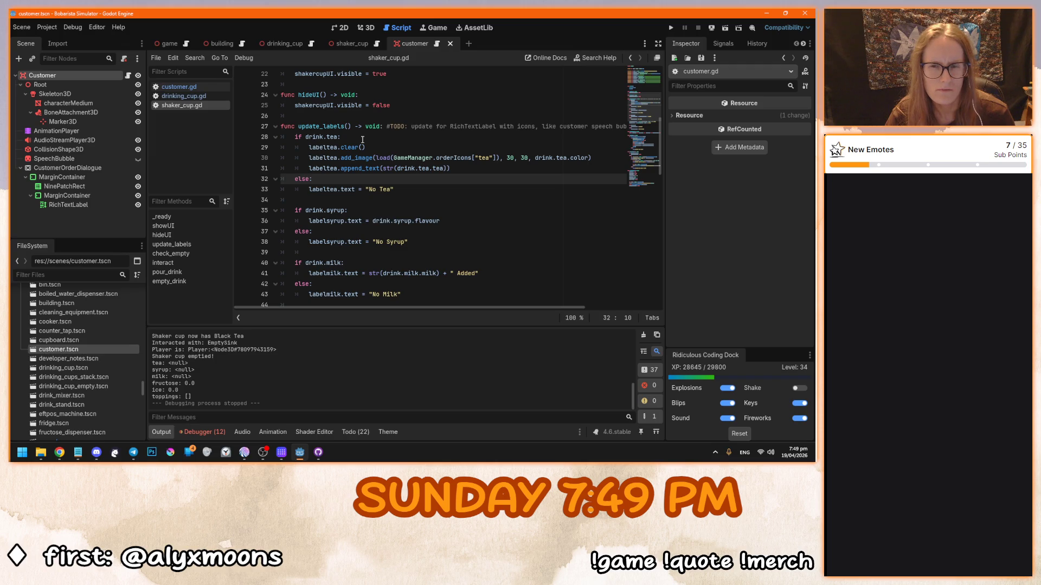
left_click_drag(365, 147, 307, 148)
key("ctrl+c")
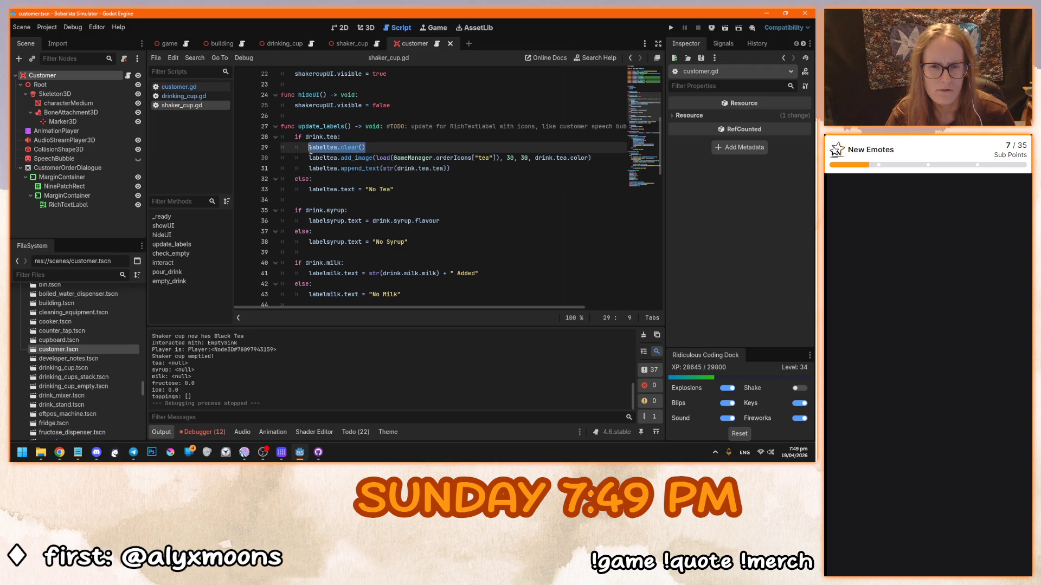
left_click(341, 178)
key("Return")
key("ctrl+v")
left_click_drag(450, 168, 309, 168)
key("ctrl+c")
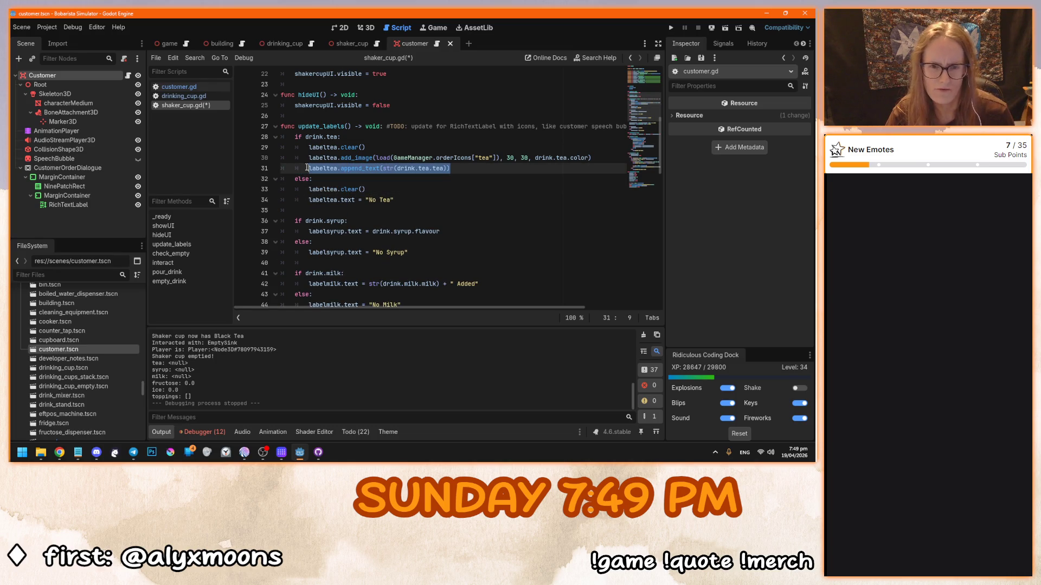
left_click(391, 188)
key("Return")
key("ctrl+v")
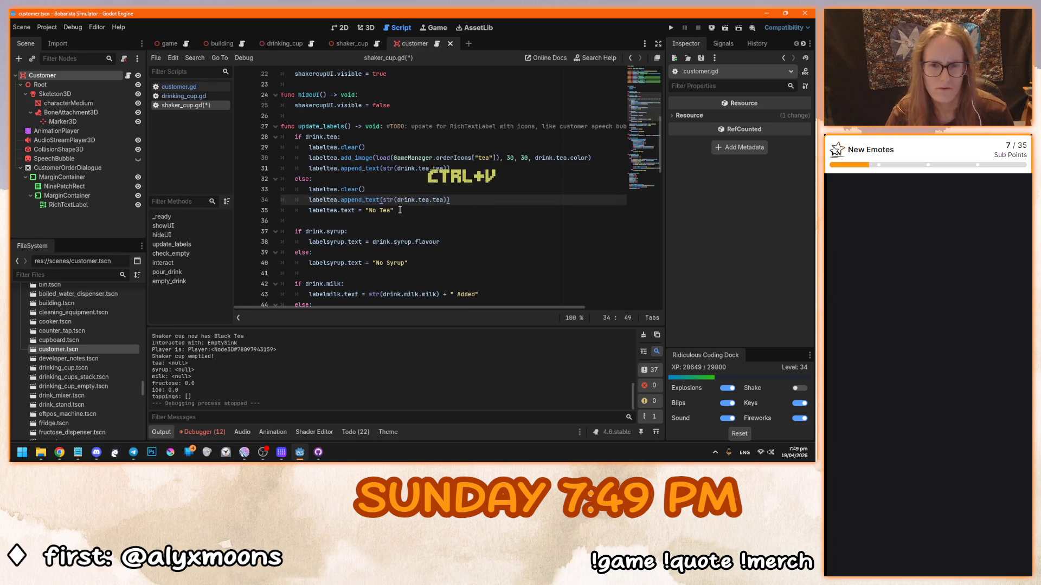
Step: Make the pasted append_text use "No Tea", comment out the old labeltea.text line, and run
left_click(392, 210)
mouse_move(392, 210)
left_mouse_down()
mouse_move(365, 211)
mouse_move(446, 200)
left_mouse_up()
key("ctrl+c")
key("ctrl+v")
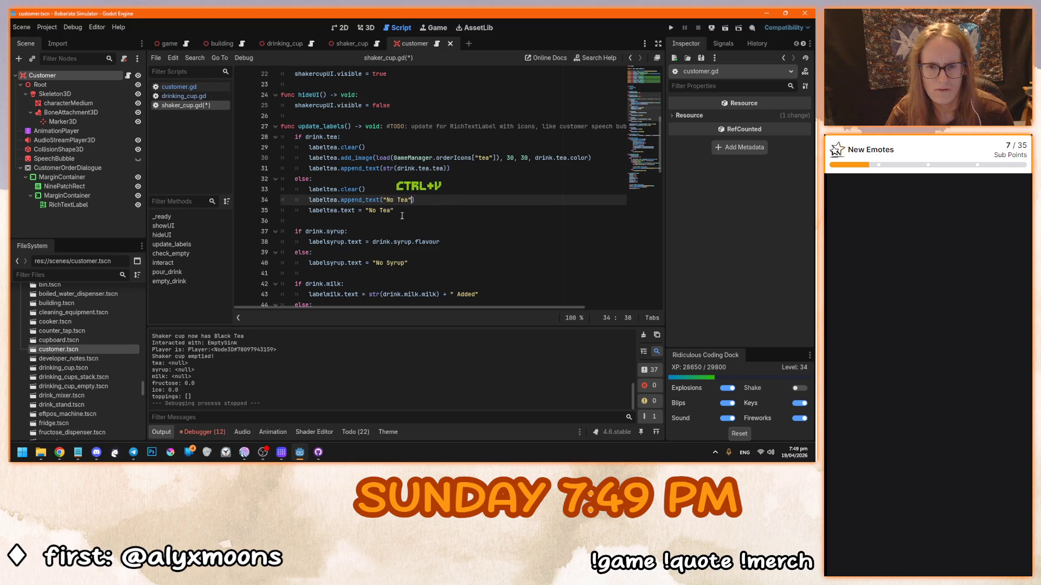
left_click(309, 211)
type("#")
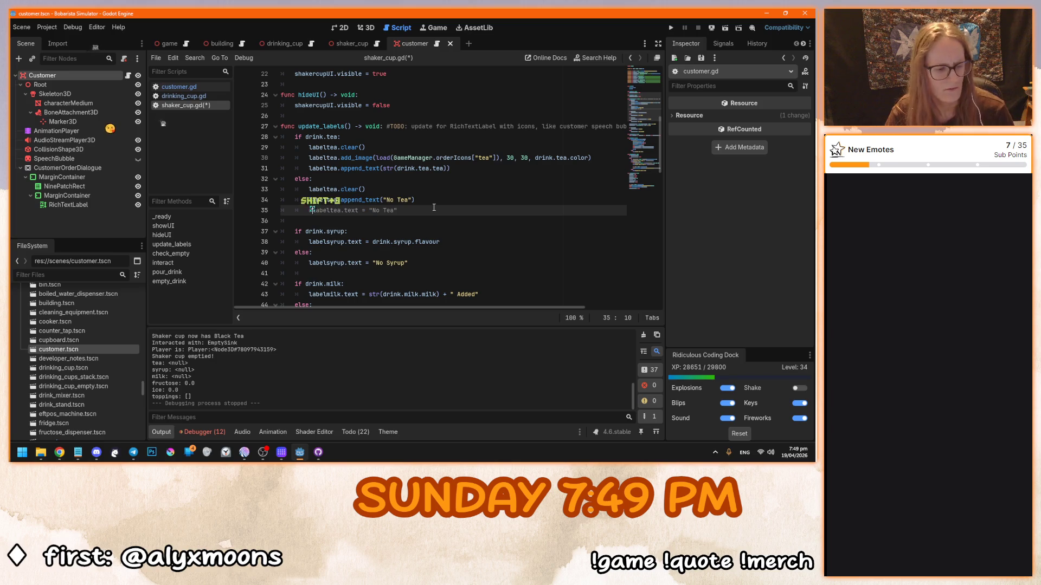
key("F5")
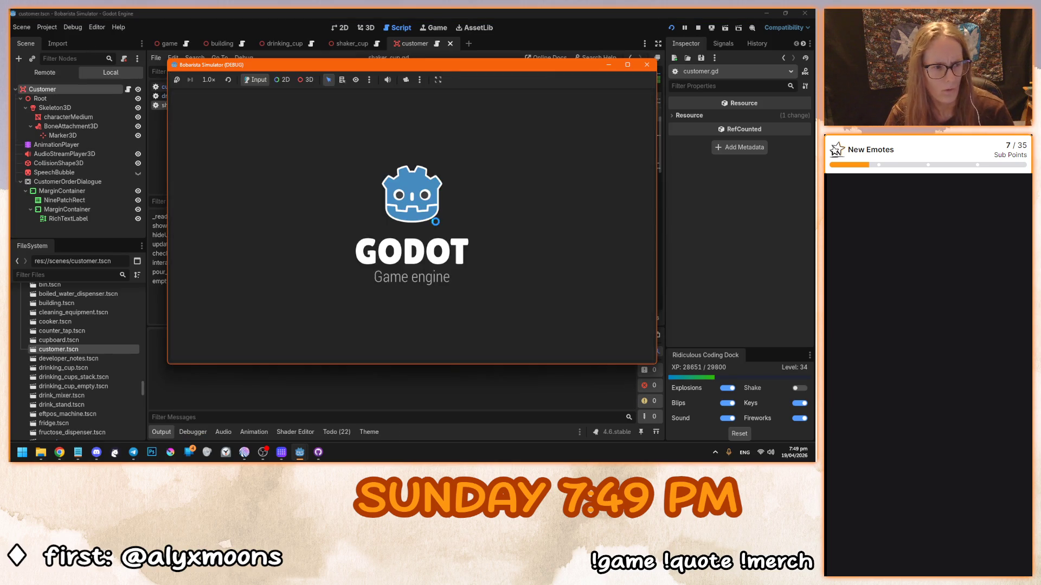
Step: Start the game, grab a shaker cup, add Green Tea, then empty it at the sink
left_click(308, 213)
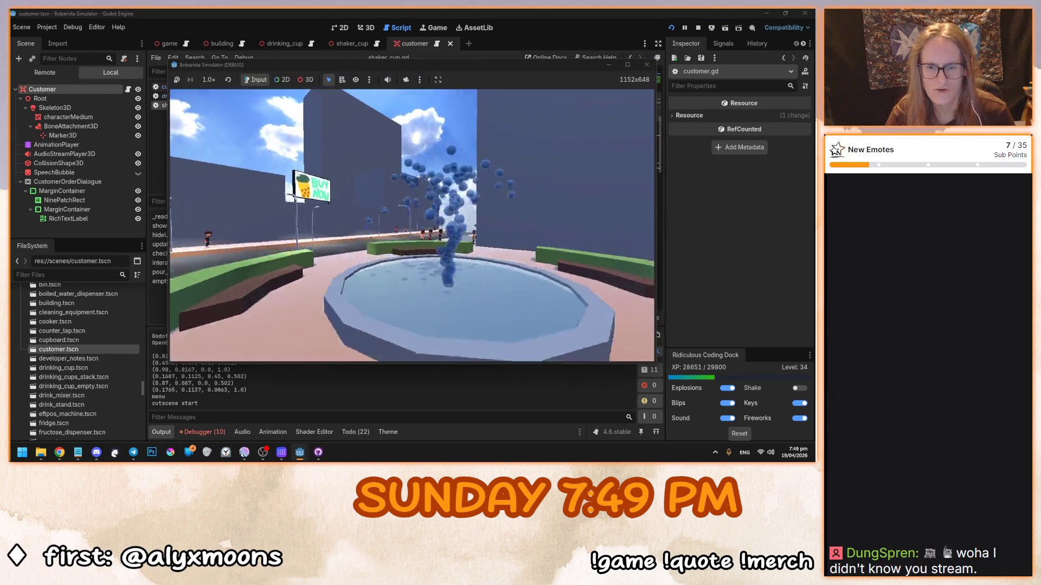
mouse_move(412, 225)
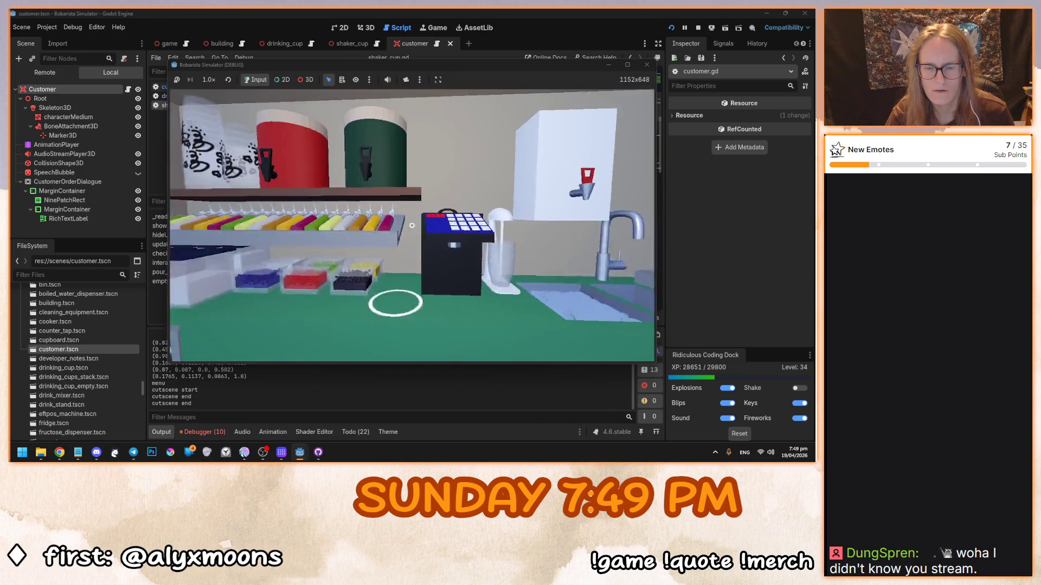
left_click(412, 225)
left_click(412, 224)
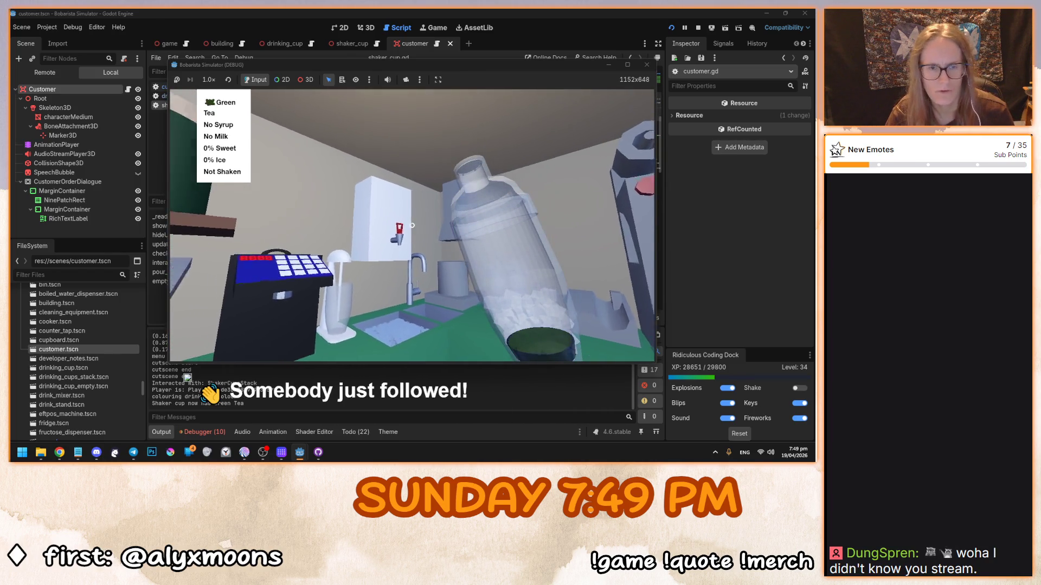
left_click(412, 225)
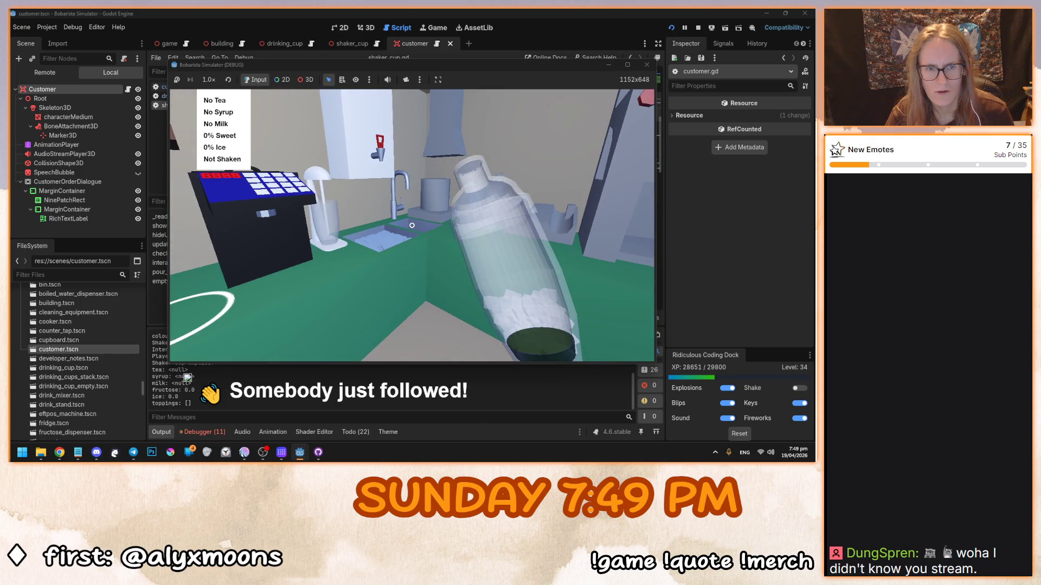
Step: Refill with Green Tea, empty again, add Black Tea, then stop the game and return to line 33
left_click(412, 225)
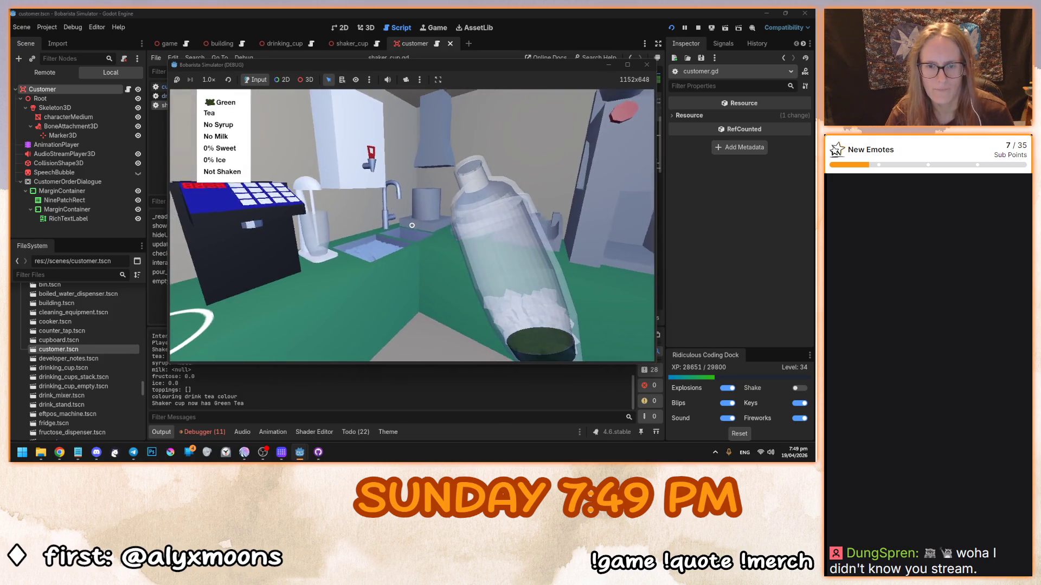
left_click(412, 225)
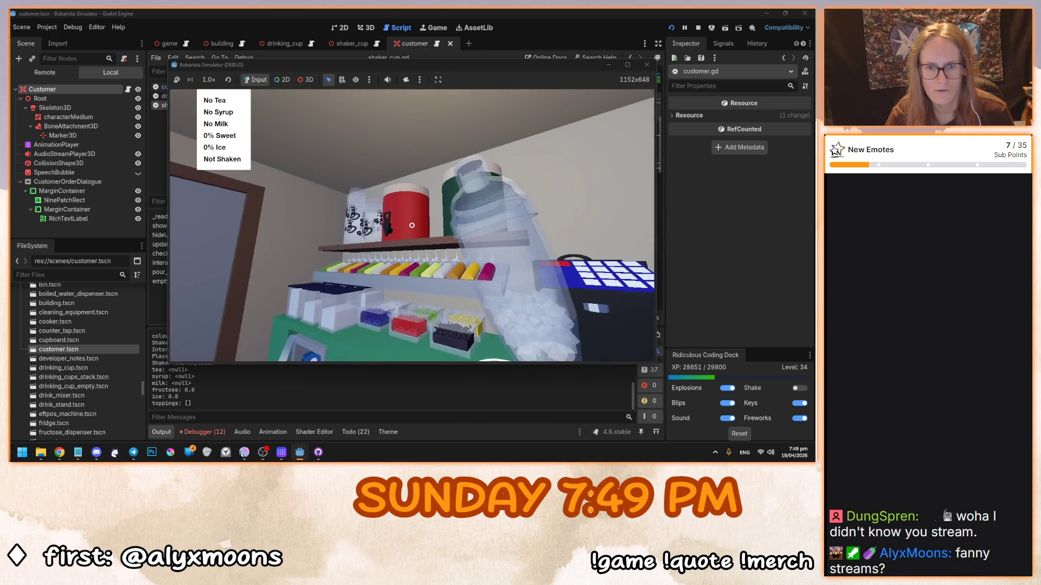
left_click(412, 225)
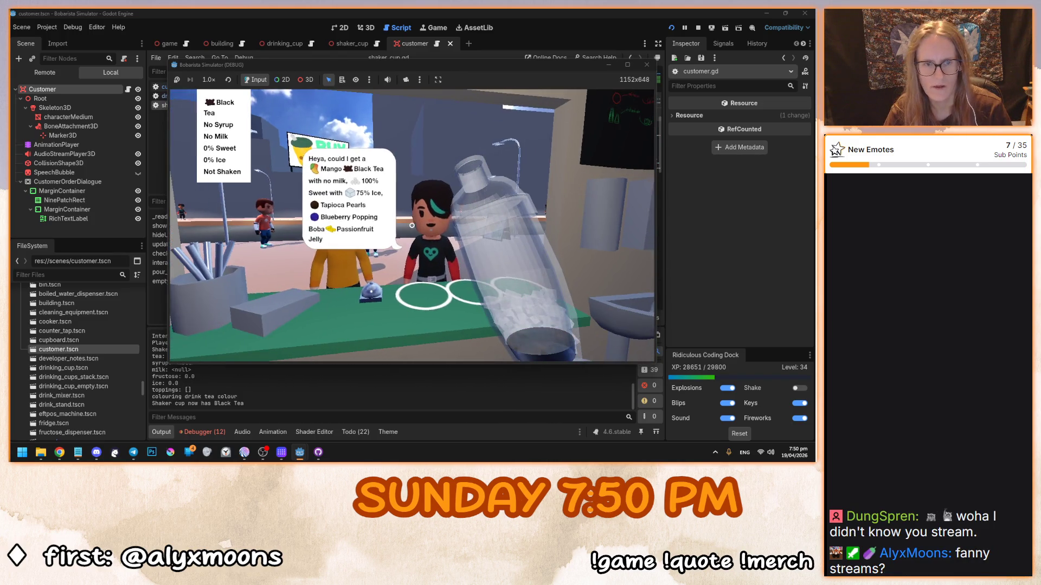
key("F8")
left_click(439, 193)
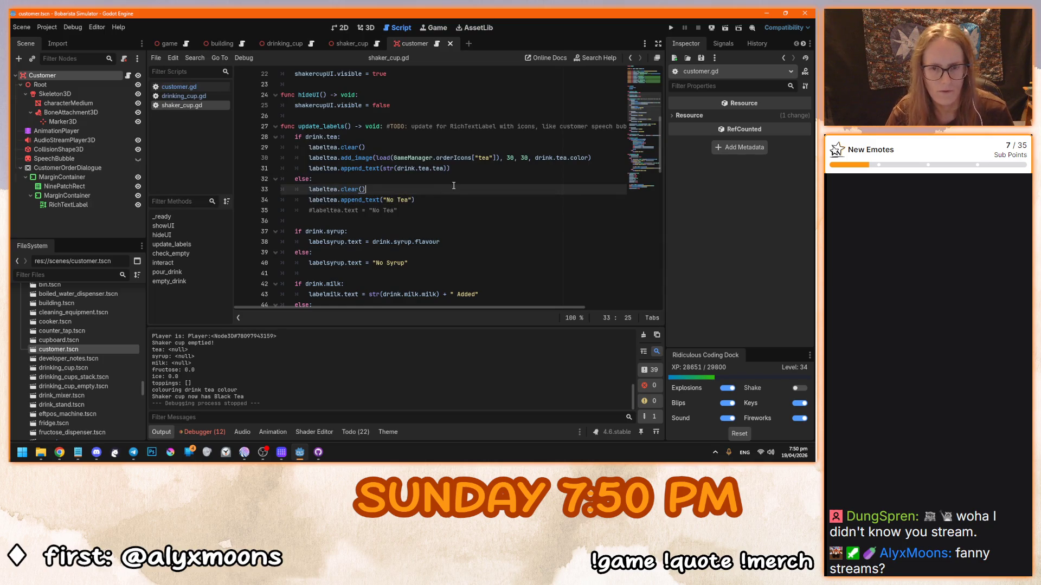
Step: Delete the commented-out #labeltea.text line, then review the orderIcons lookup and empty-tea branch
left_click_drag(434, 212, 433, 201)
key("BackSpace")
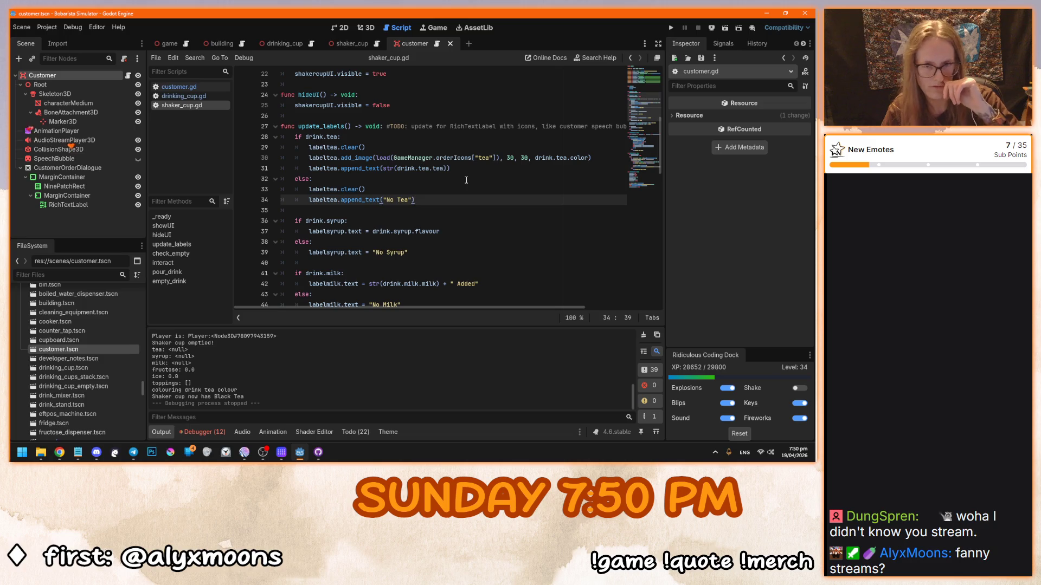
left_click(463, 161)
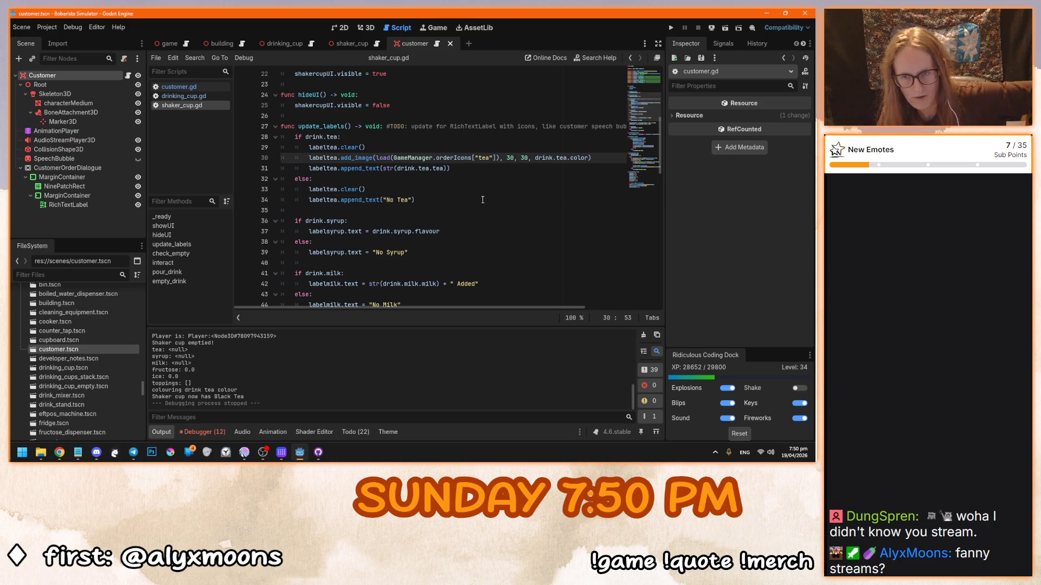
left_click(434, 194)
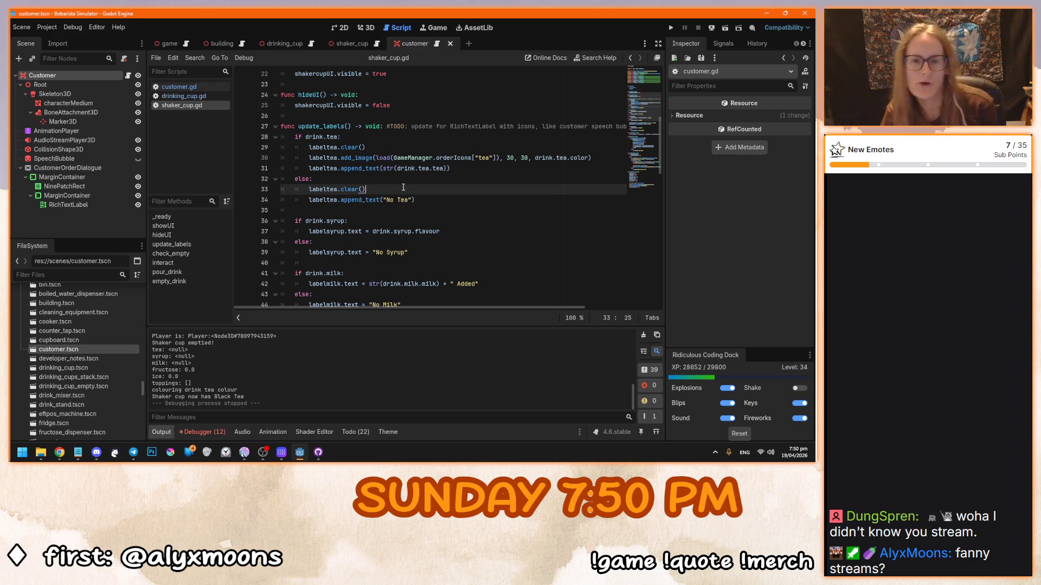
scroll(416, 246, "down", 2)
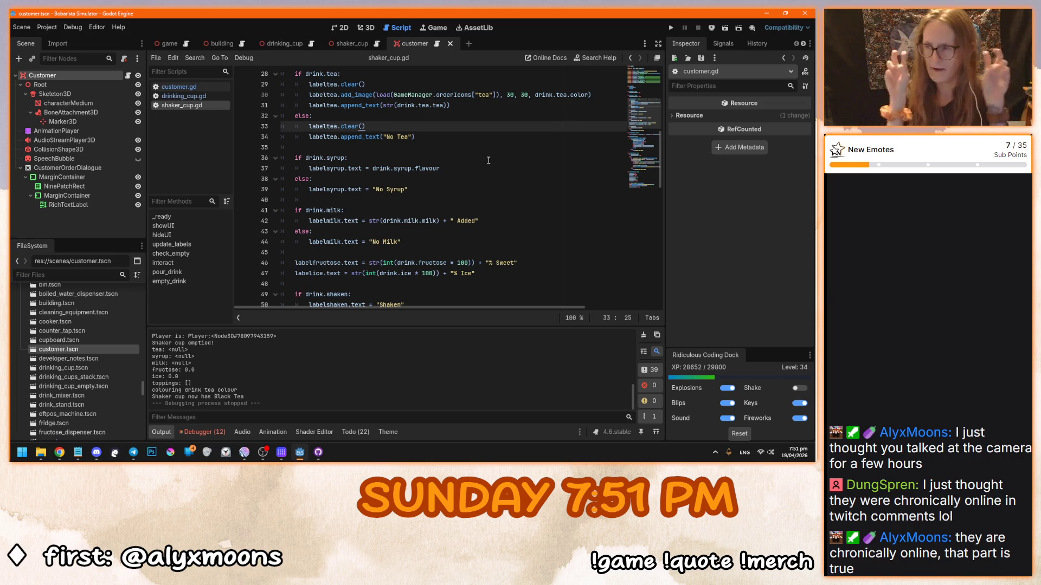
left_click(493, 156)
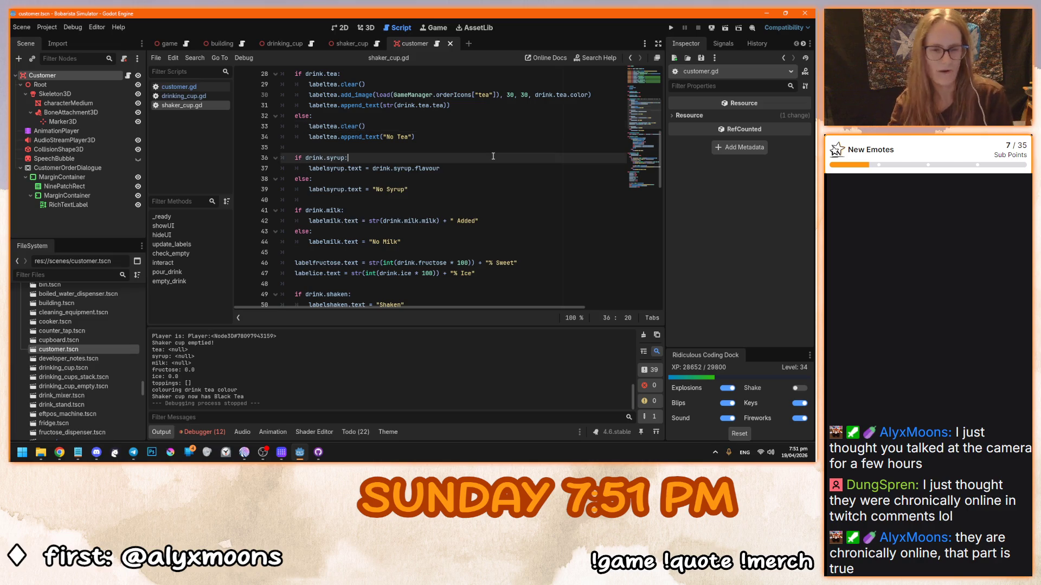
left_click(503, 176)
left_click(504, 190)
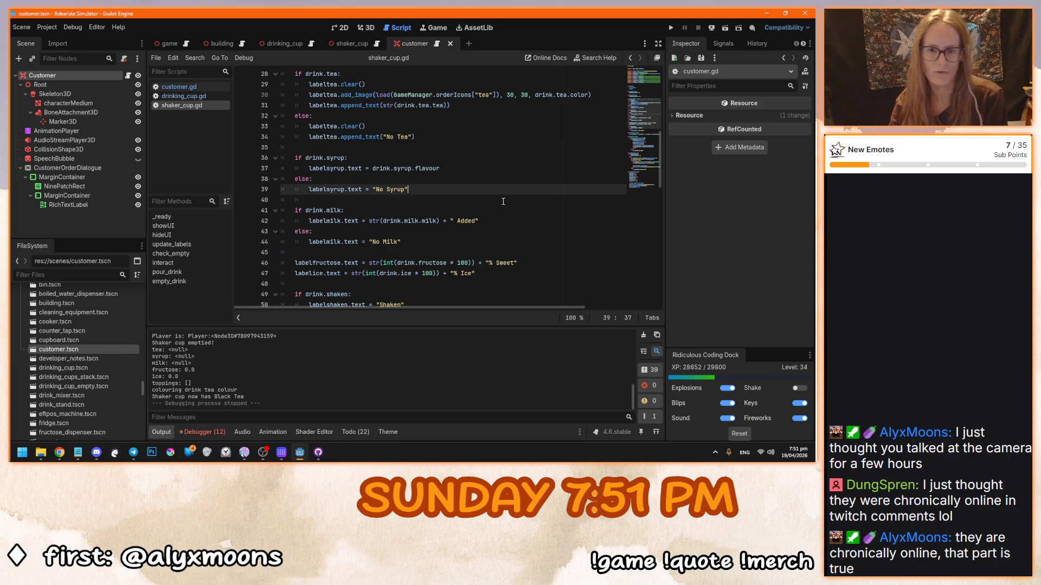
left_click(503, 201)
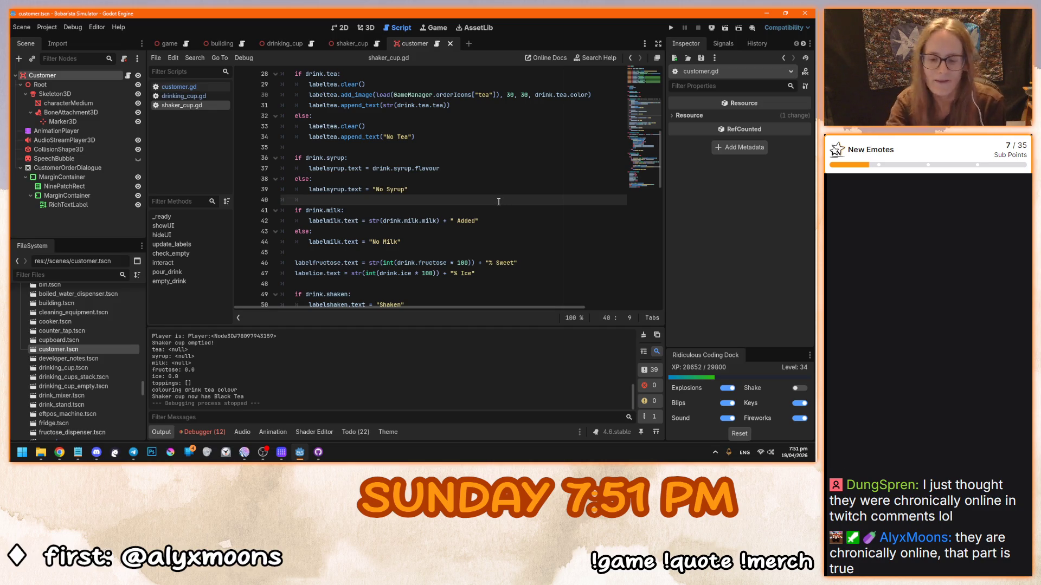
left_click_drag(439, 136, 359, 106)
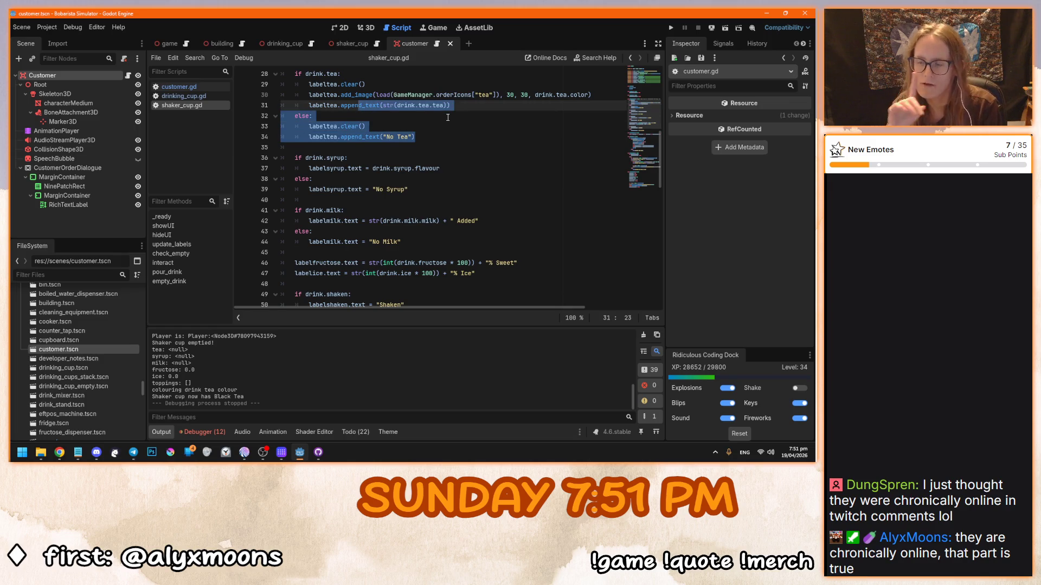
left_click(456, 138)
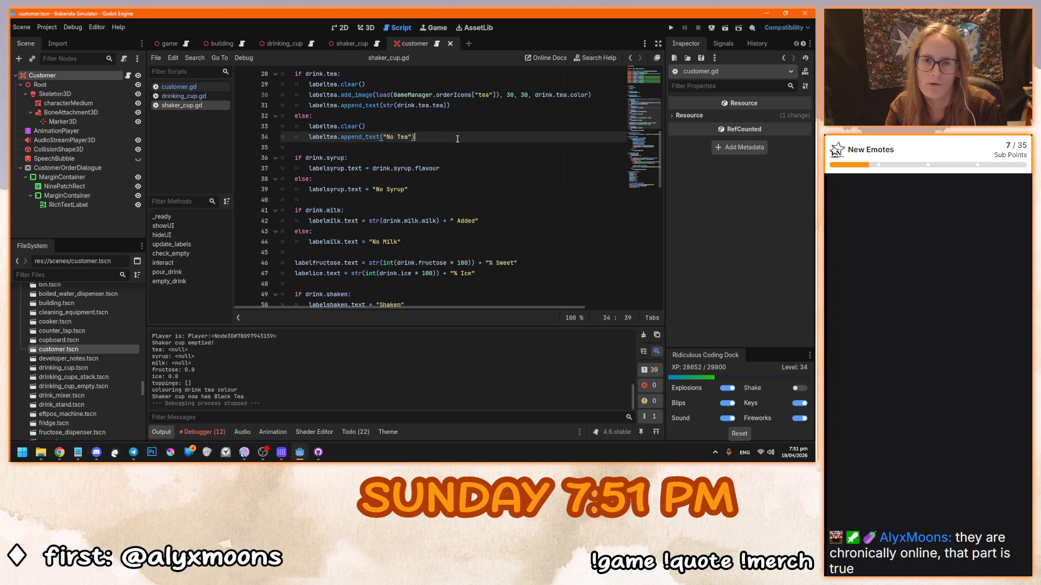
left_click_drag(457, 139, 320, 74)
left_click(461, 136)
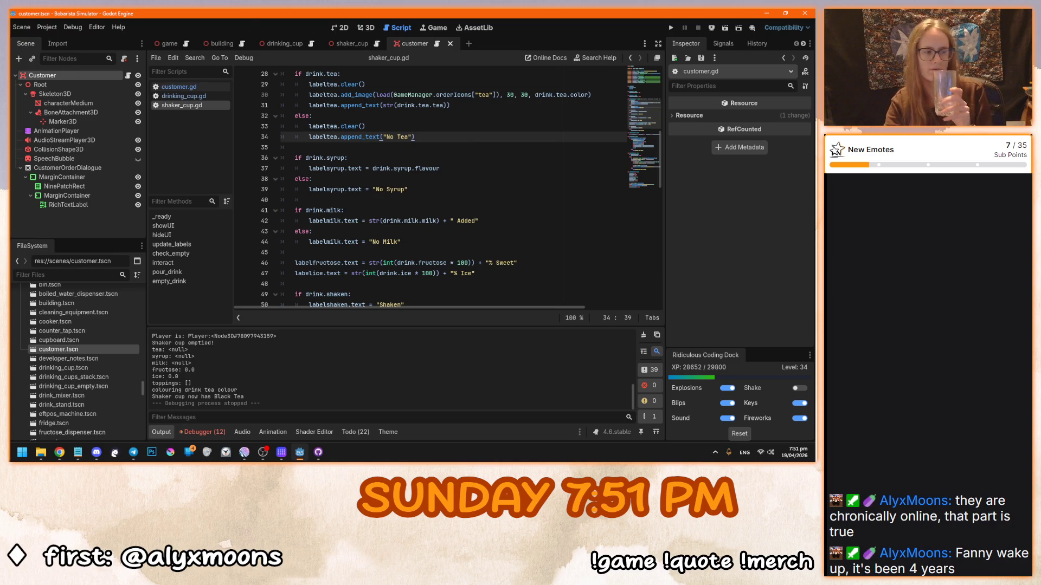
key("alt+Tab")
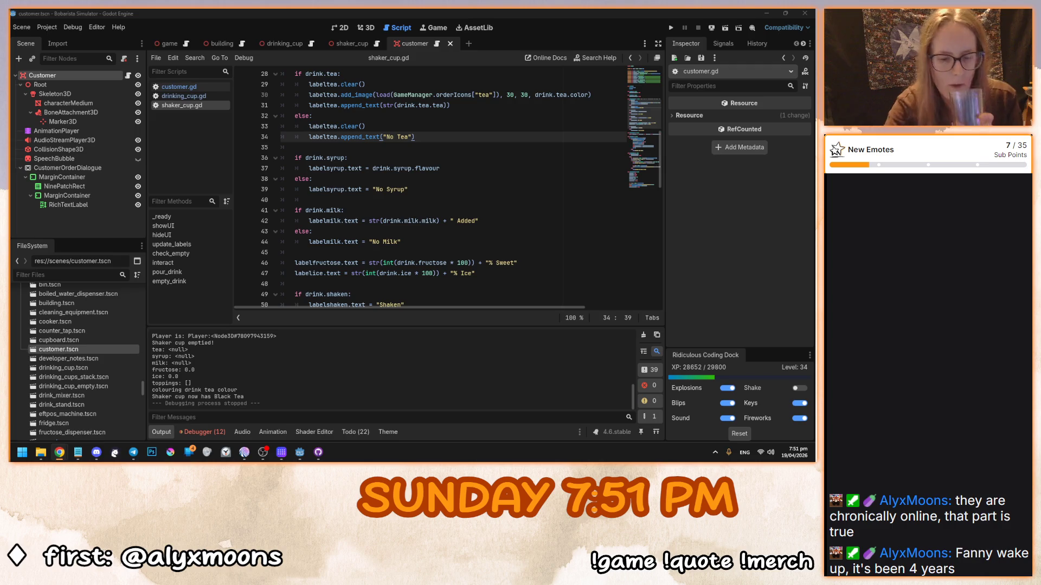
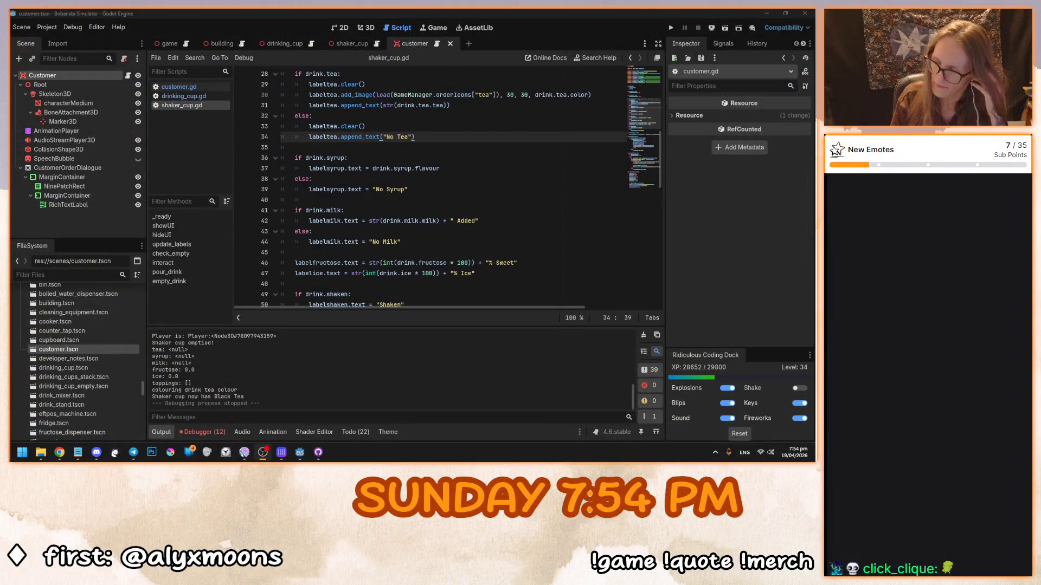
Step: Select the tea branch's labeltea.clear() and 'No Tea' append_text lines to reuse them
left_click(486, 253)
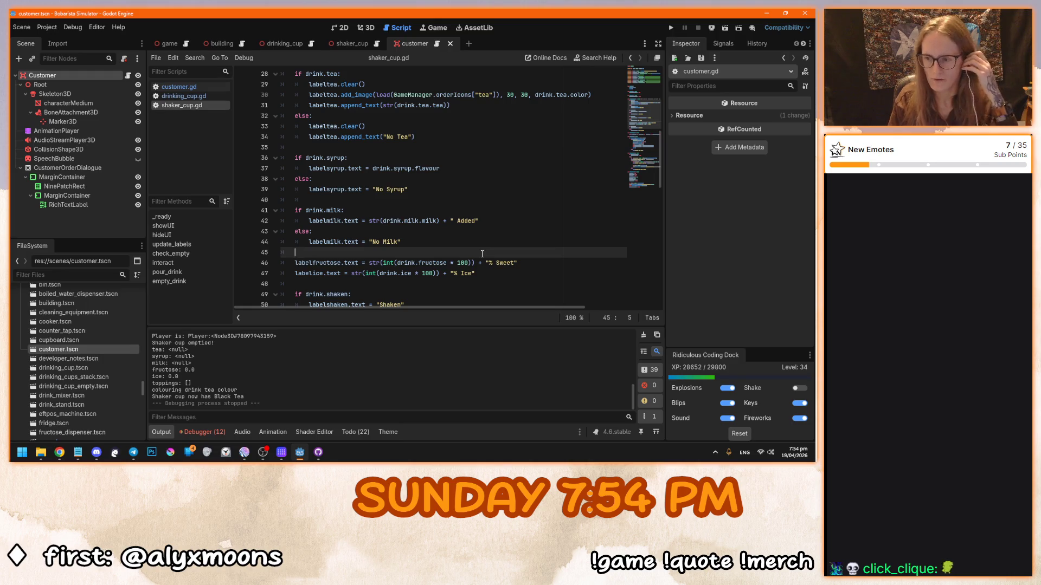
left_click(468, 221)
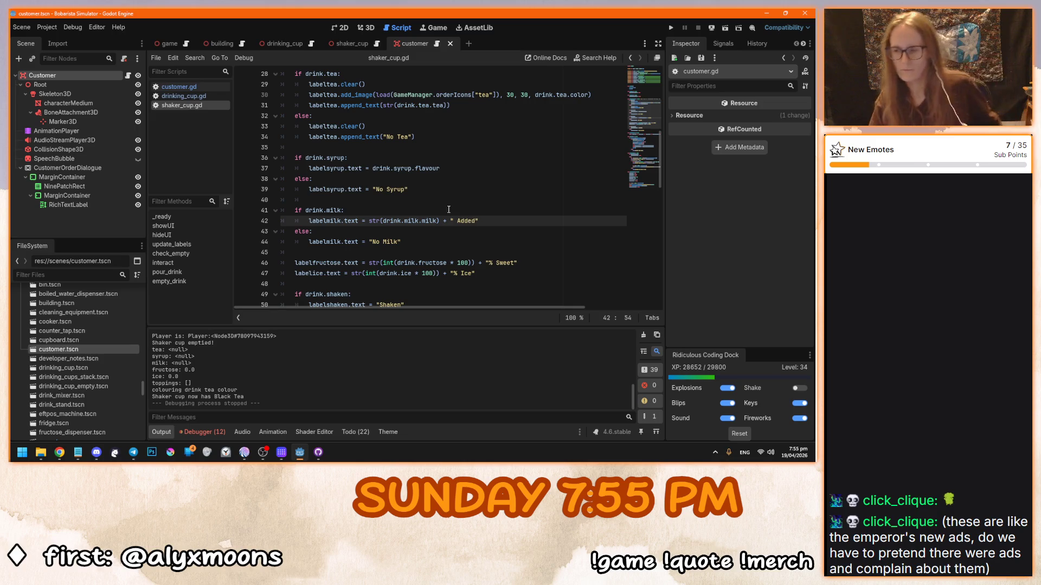
mouse_move(396, 223)
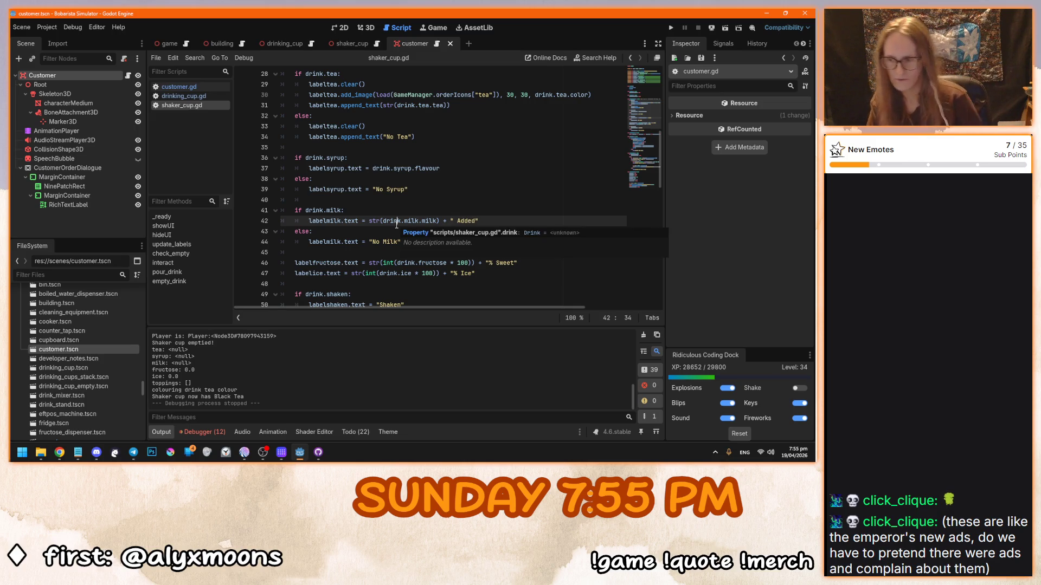
left_click(548, 272)
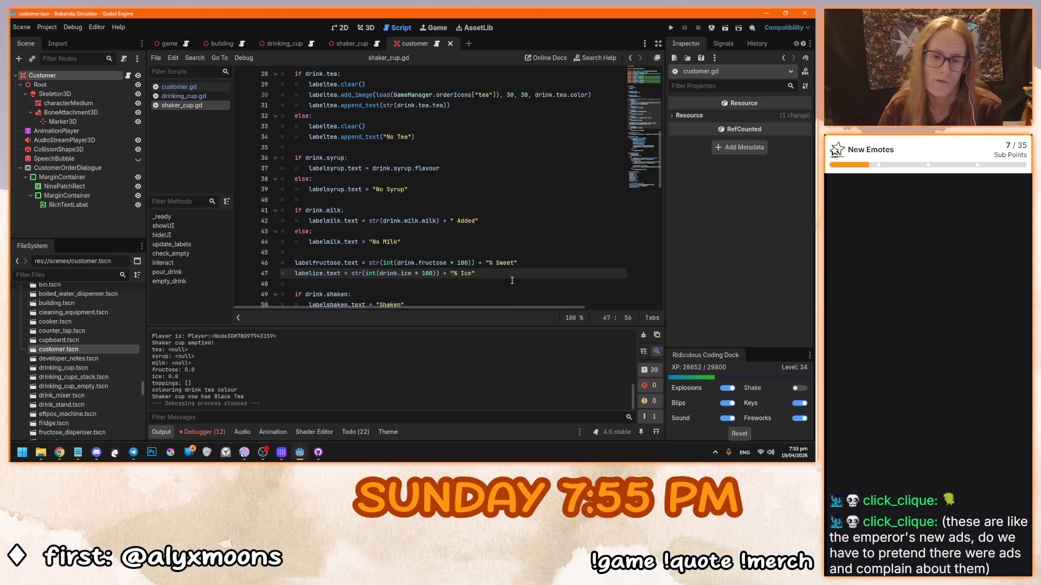
scroll(515, 269, "down", 1)
scroll(515, 269, "up", 2)
scroll(514, 270, "down", 1)
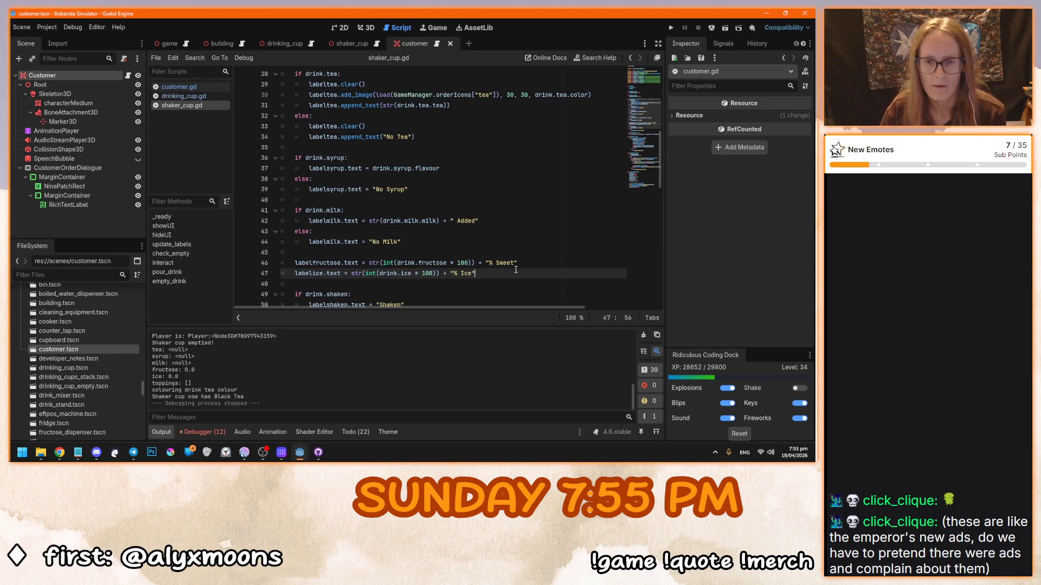
scroll(515, 270, "up", 1)
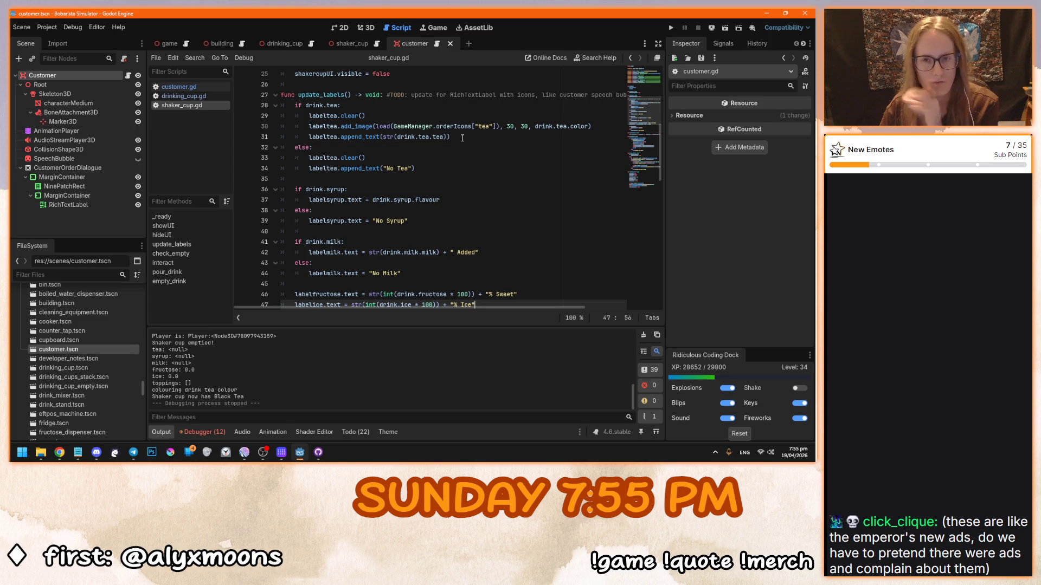
mouse_move(428, 169)
left_mouse_down()
mouse_move(314, 169)
mouse_move(308, 158)
left_mouse_up()
key("ctrl+c")
Step: Replace the No Syrup line with the pasted clear/append lines reading 'No Syrup'
mouse_move(426, 220)
left_mouse_down()
mouse_move(295, 221)
mouse_move(309, 221)
left_mouse_up()
key("ctrl+v")
double_click(402, 231)
type("Syrup")
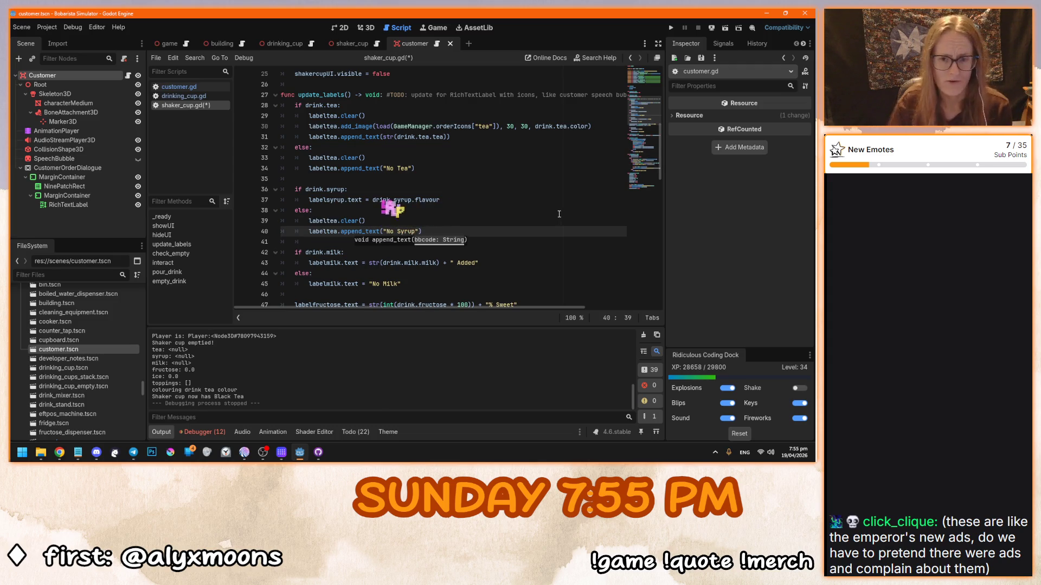
Step: Replace the No Milk line with the pasted clear/append lines reading 'No Milk'
scroll(404, 215, "down", 2)
left_click_drag(404, 221, 307, 220)
key("ctrl+v")
double_click(402, 232)
type("Milk")
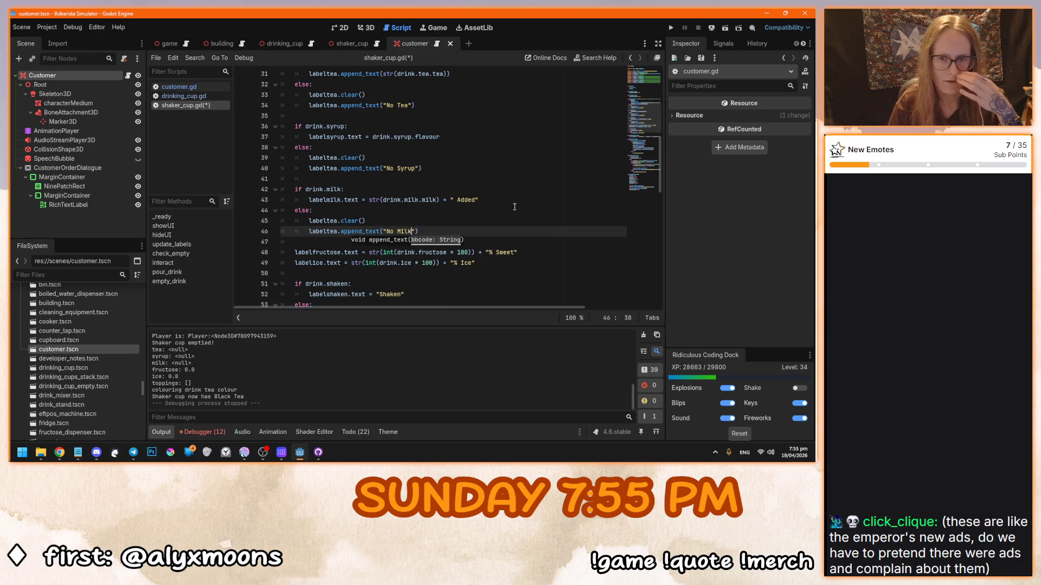
left_click(515, 206)
scroll(514, 207, "down", 1)
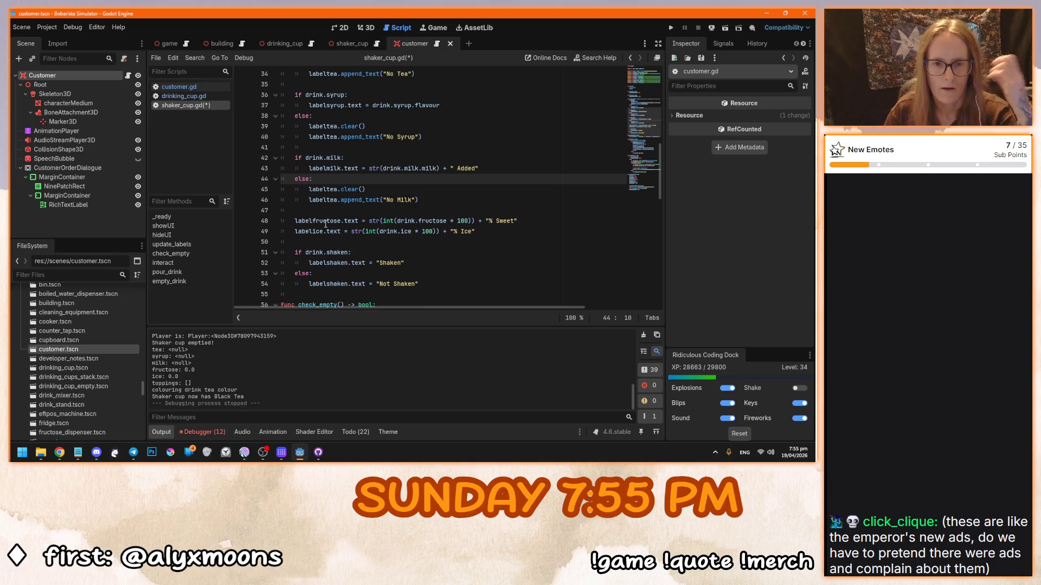
left_click_drag(326, 224, 477, 233)
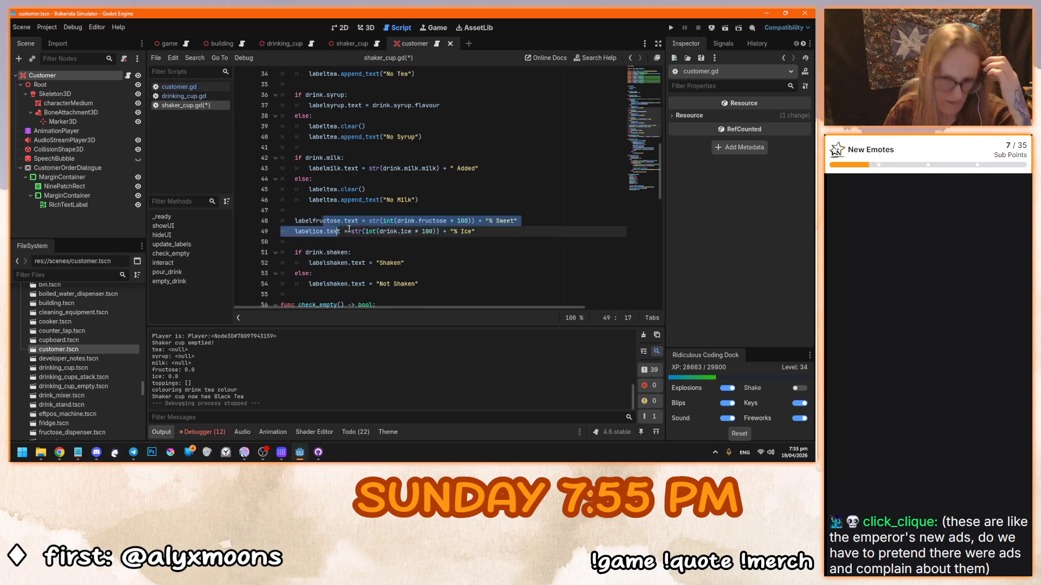
left_click(519, 233)
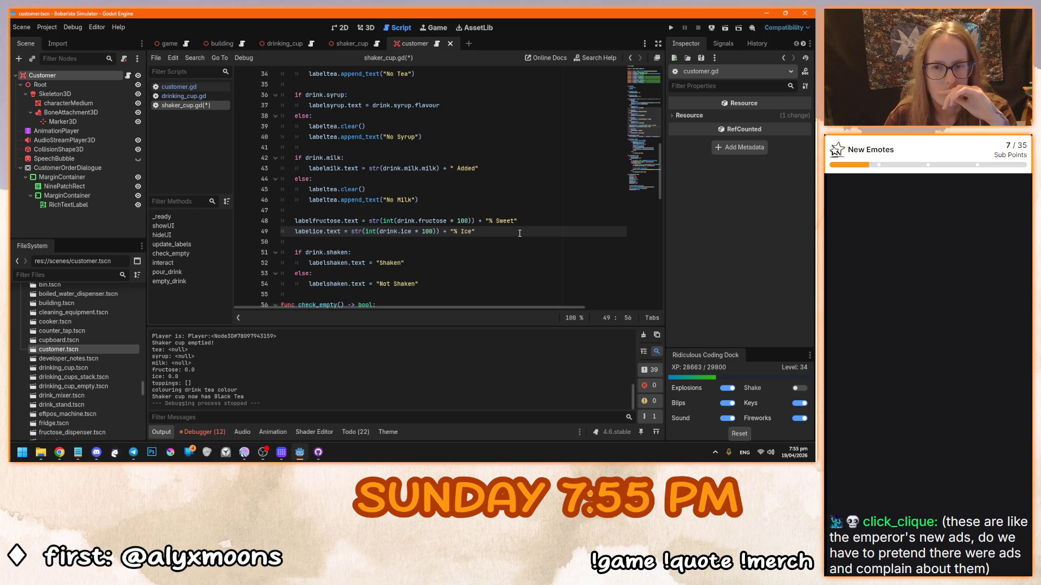
scroll(519, 233, "down", 2)
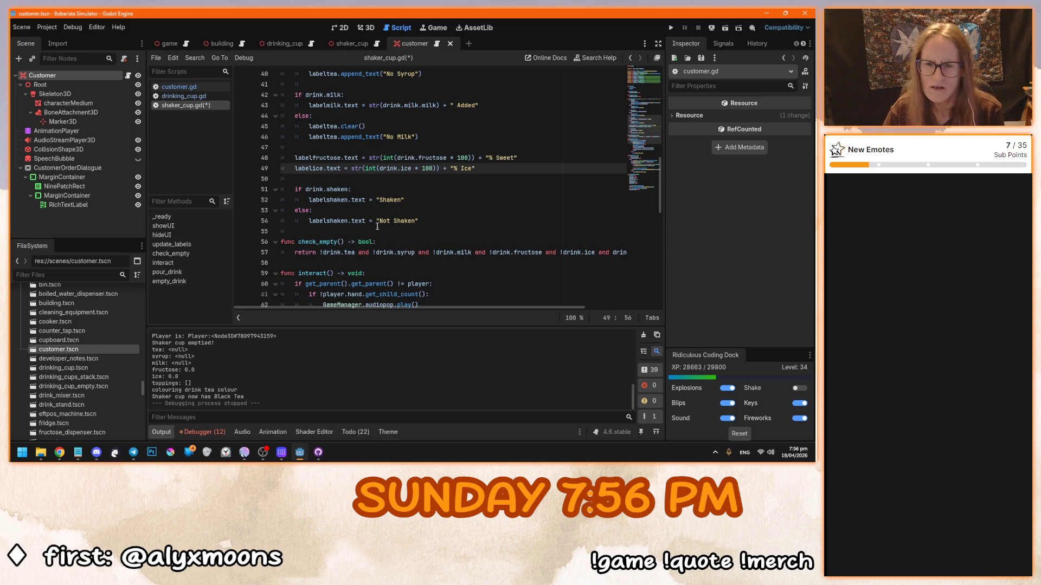
Step: Insert a ✅ emoji before 'Shaken' in the shaker label text
left_click(378, 200)
key("super+period")
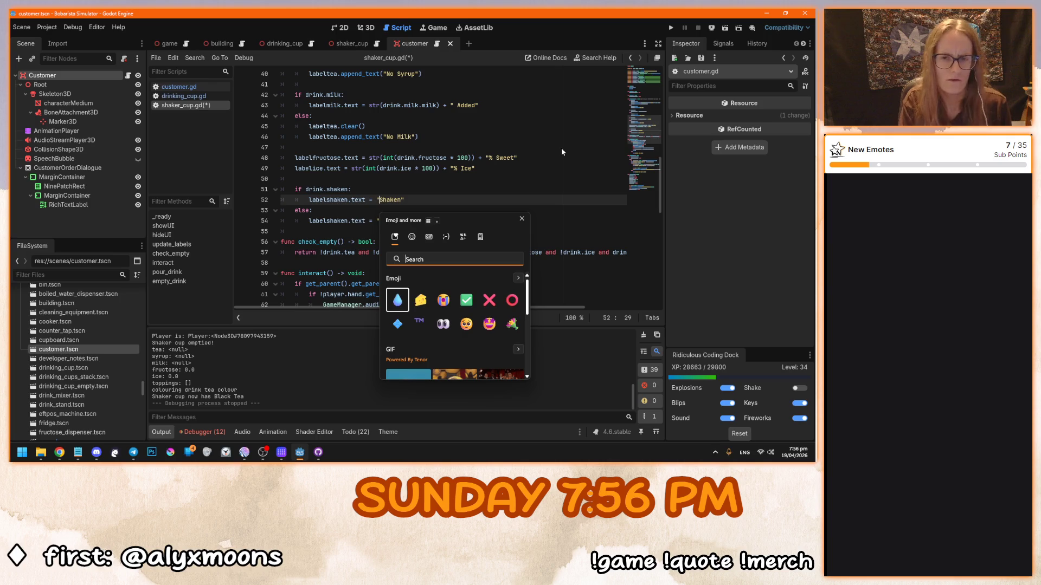
type("check")
key("Return")
left_click(388, 200)
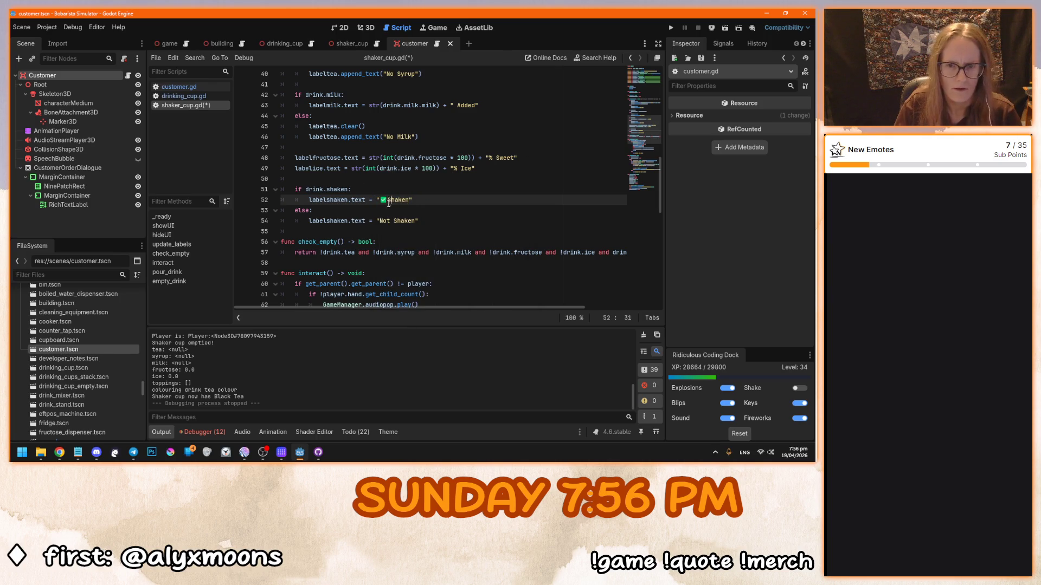
key("BackSpace")
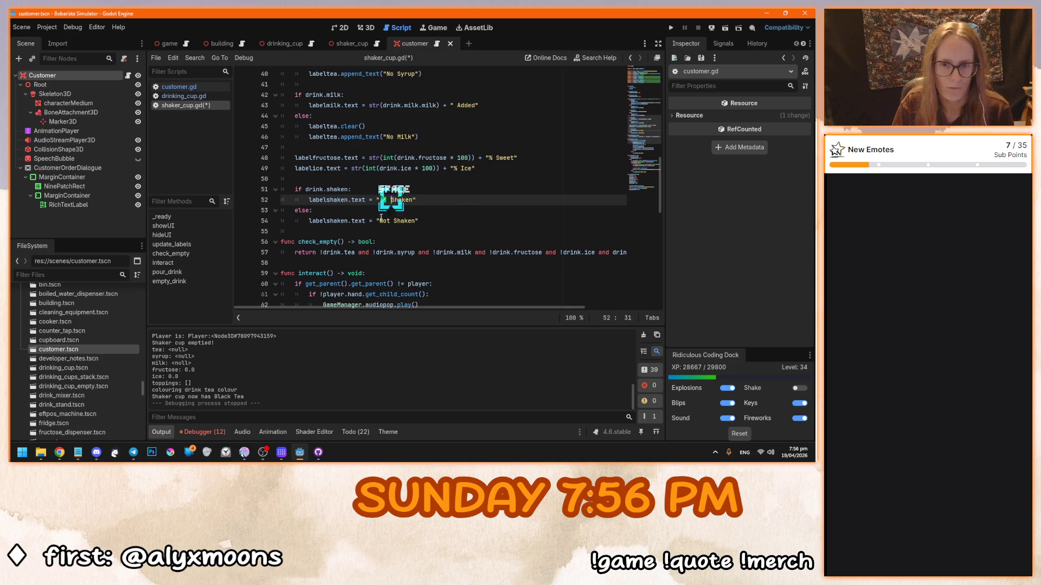
Step: Insert a ❌ emoji before 'Not Shaken' in the shaker label text
left_click(377, 220)
key("Right")
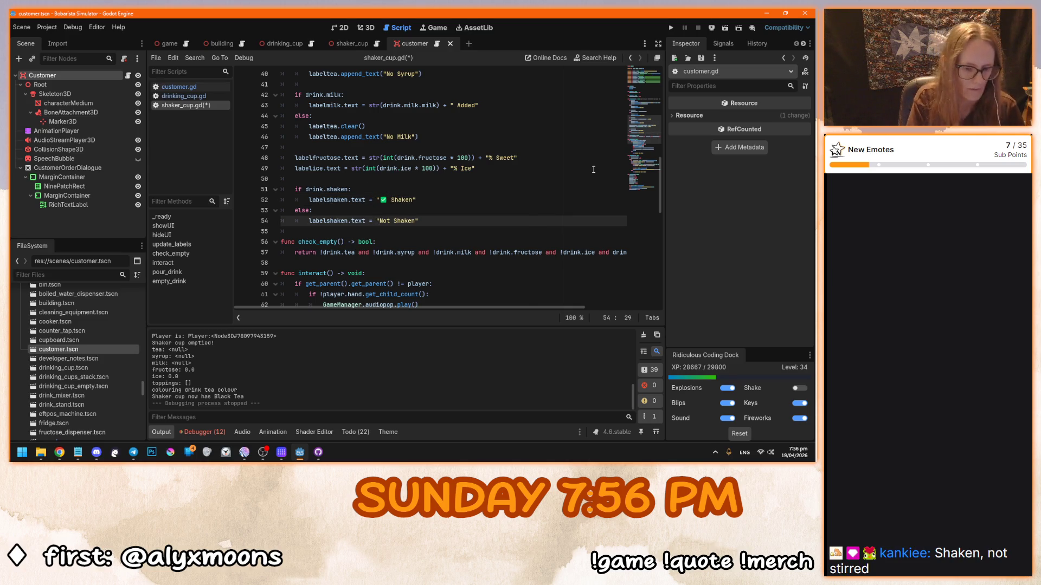
key("super+period")
type("cross")
key("Down")
key("Right")
key("Right")
key("Right")
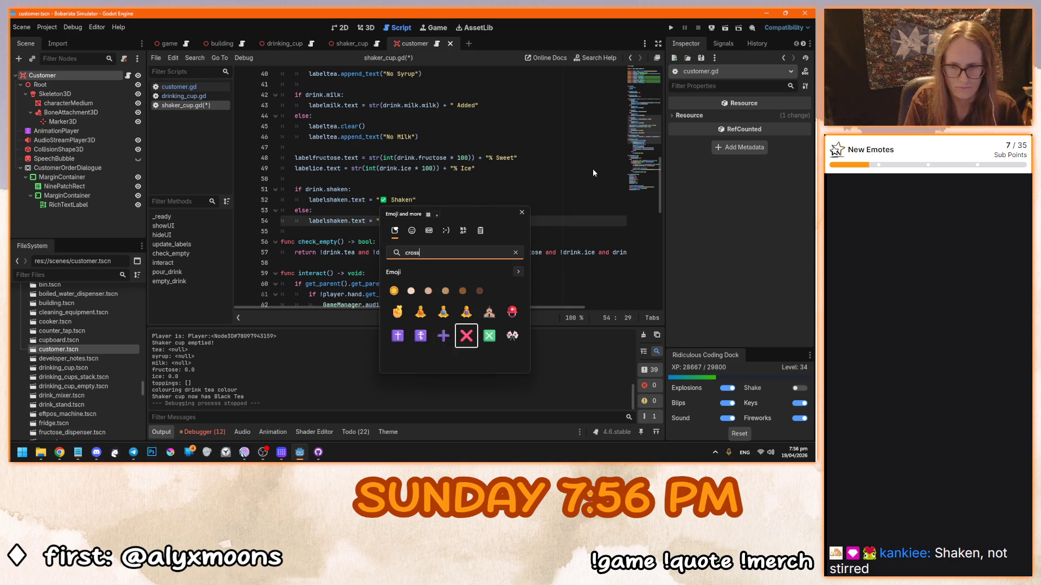
key("Return")
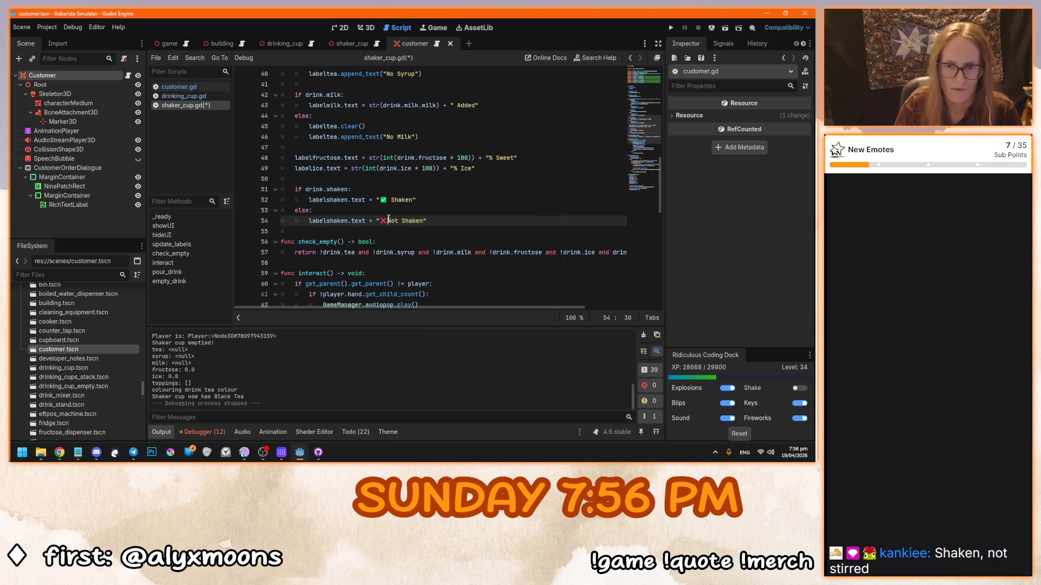
Step: Run the game with F5 to test the emoji labels
left_click(475, 224)
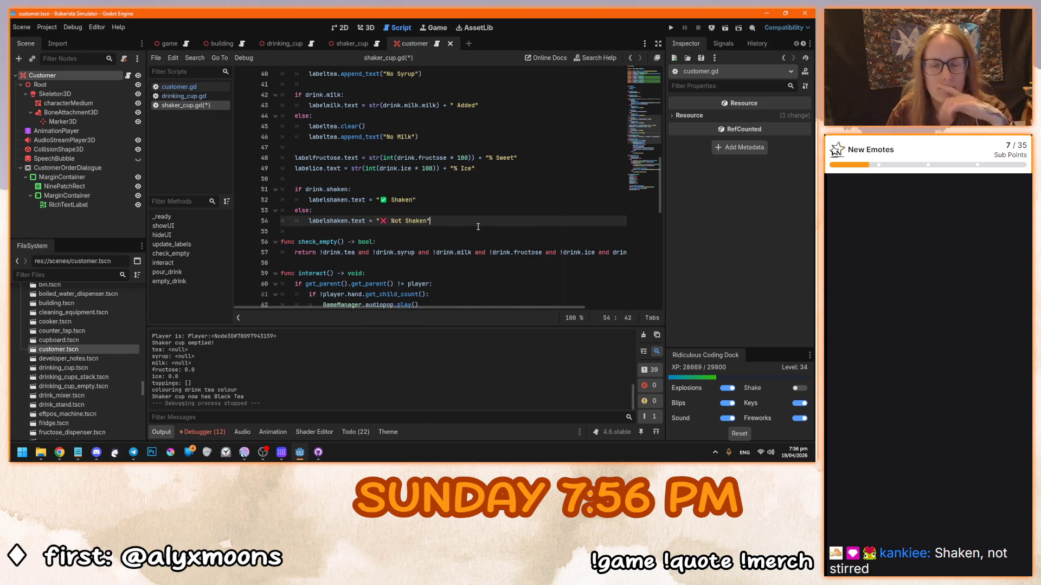
scroll(476, 228, "up", 2)
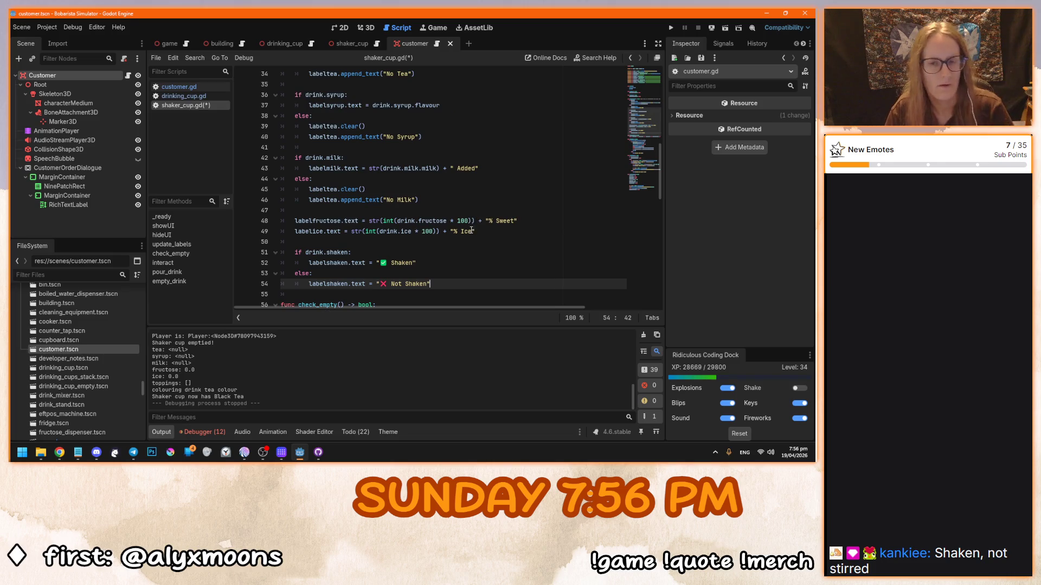
key("F5")
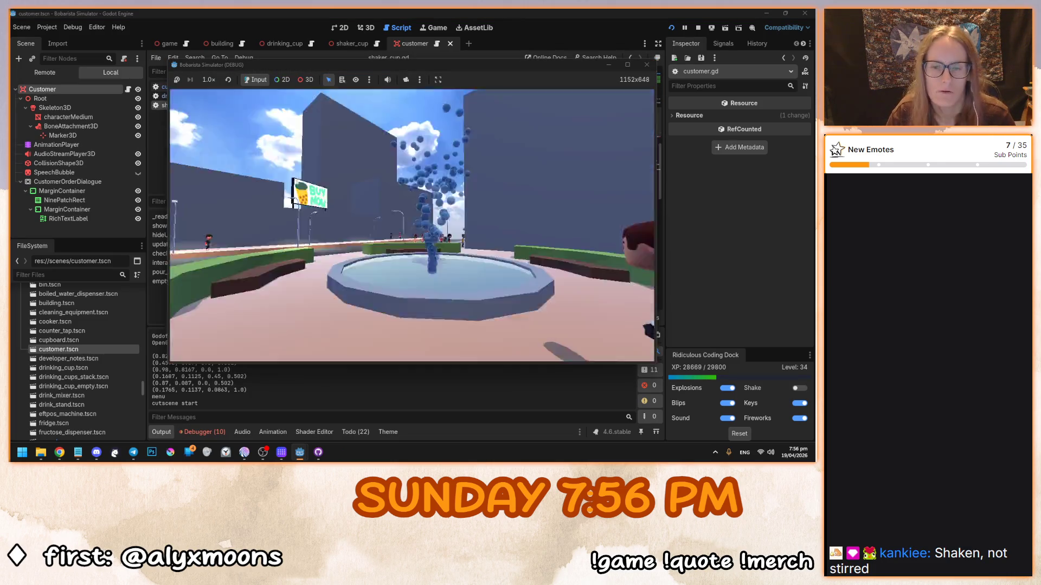
Step: Pick up a shaker cup, shake it so the panel shows ✅ Shaken, then stop the game
key("e")
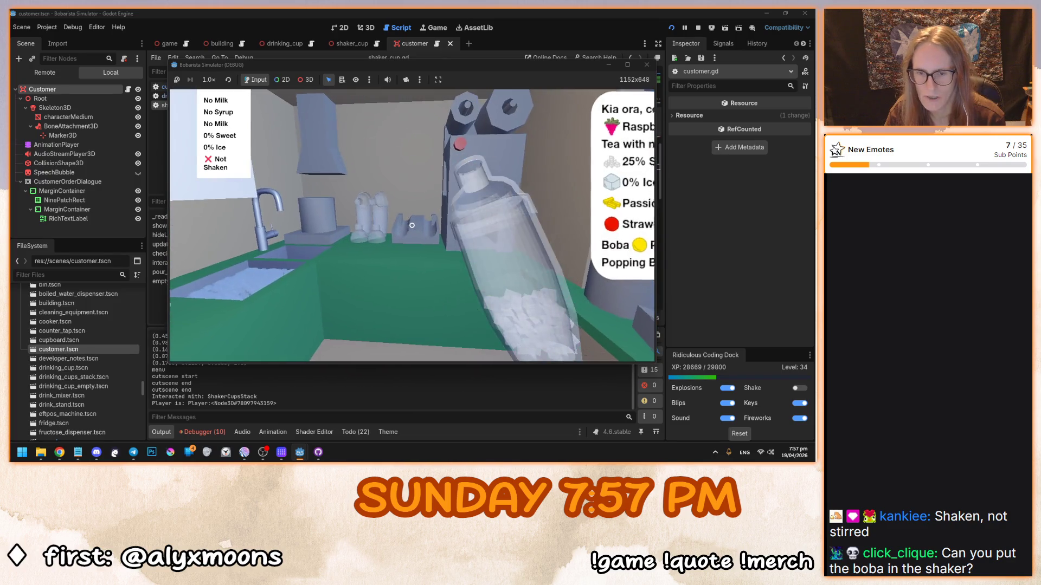
left_click(412, 225)
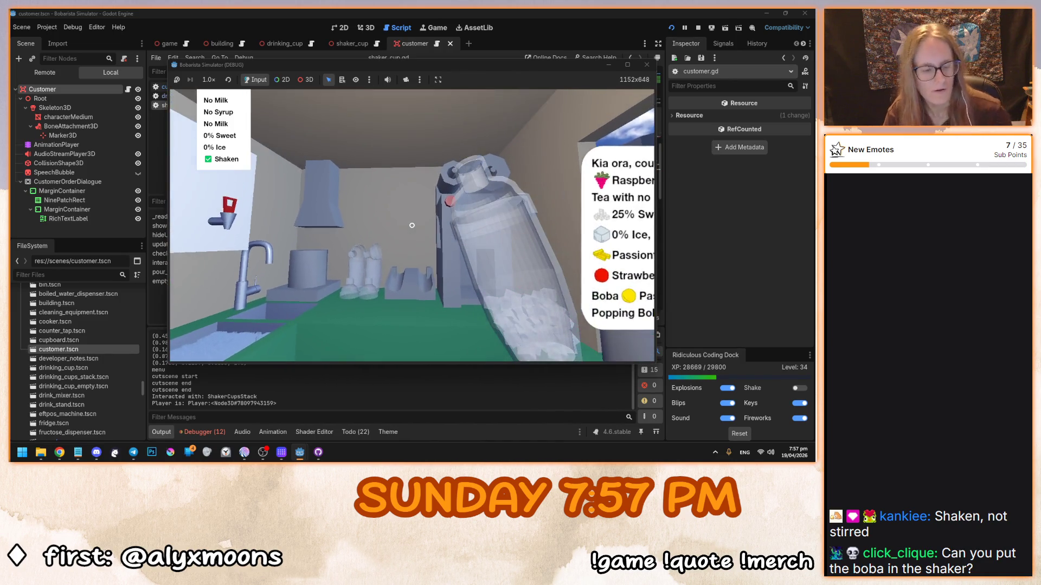
key("F8")
mouse_move(430, 283)
left_mouse_down()
mouse_move(388, 262)
mouse_move(383, 239)
mouse_move(385, 252)
left_mouse_up()
scroll(429, 274, "down", 1)
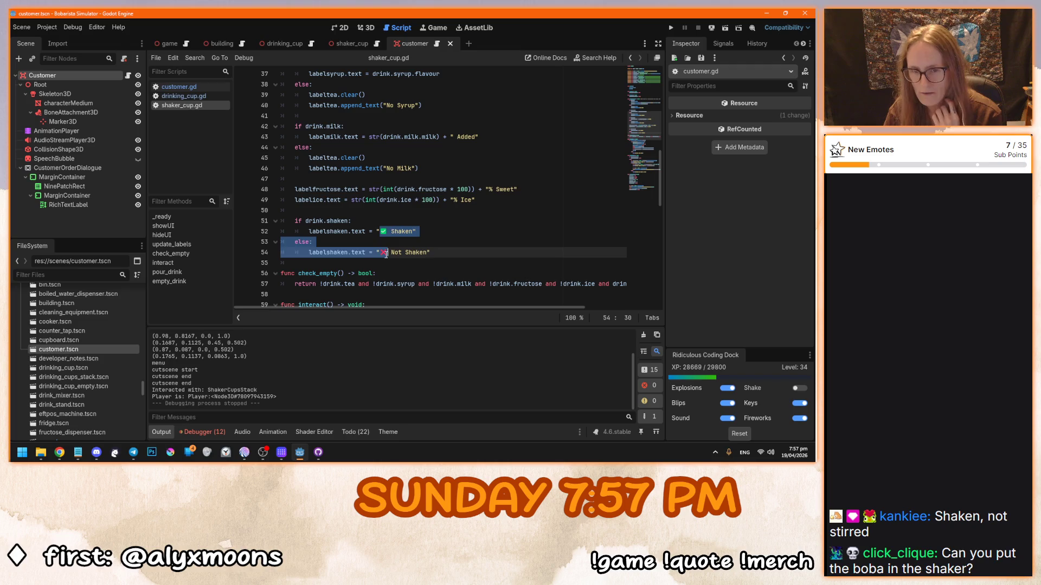
left_click(386, 254)
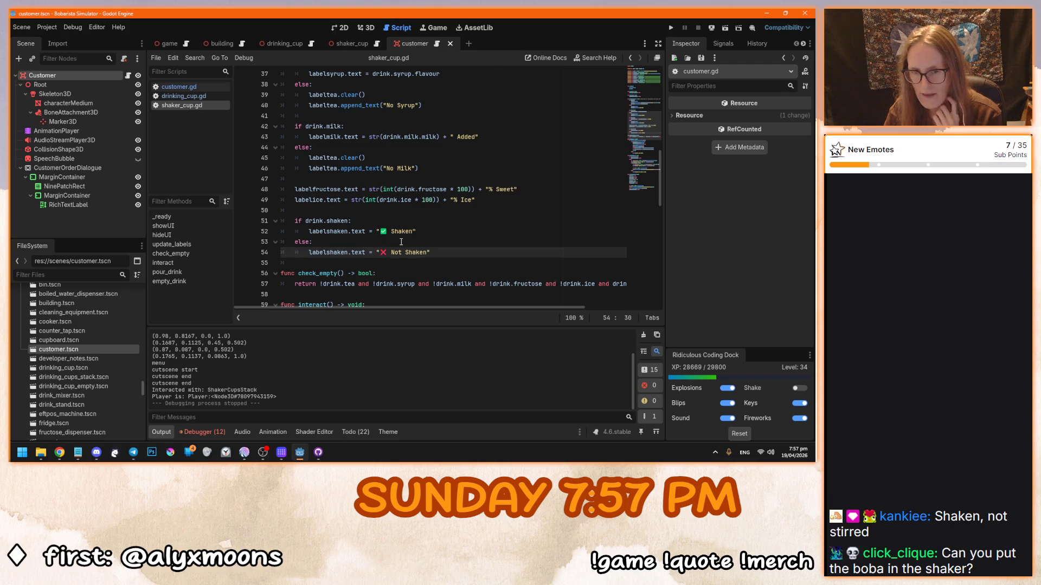
left_click(426, 231)
key("ctrl+s")
scroll(426, 234, "up", 4)
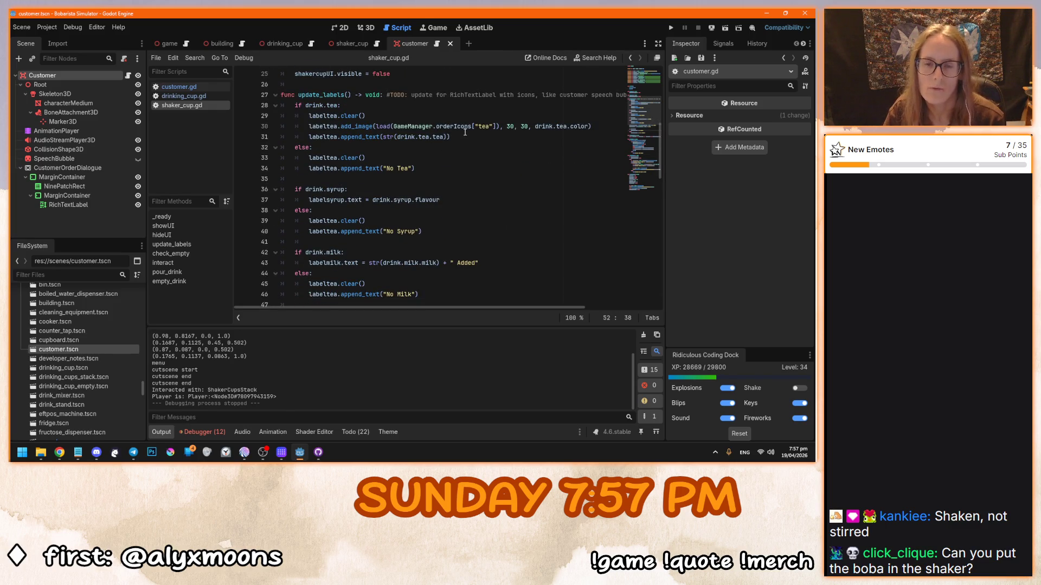
left_click(299, 200)
type("#")
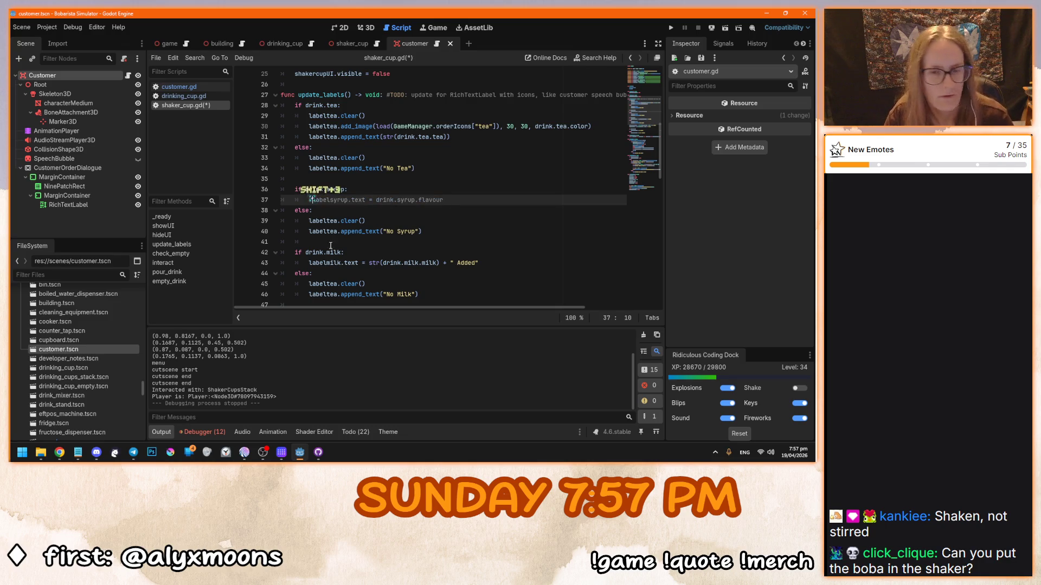
scroll(309, 200, "down", 2)
left_click(309, 199)
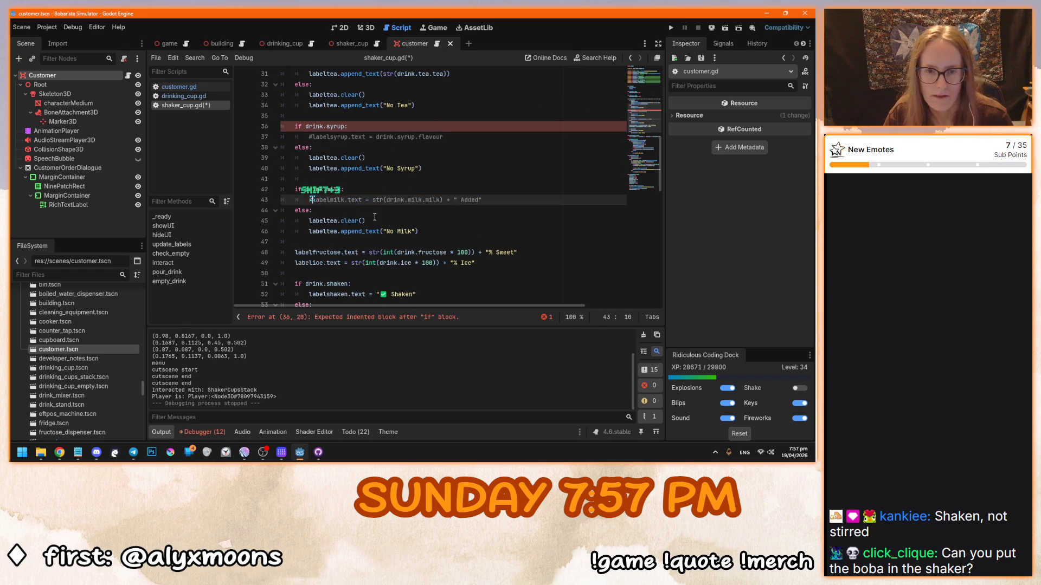
type("#")
scroll(481, 237, "up", 2)
scroll(481, 237, "up", 1)
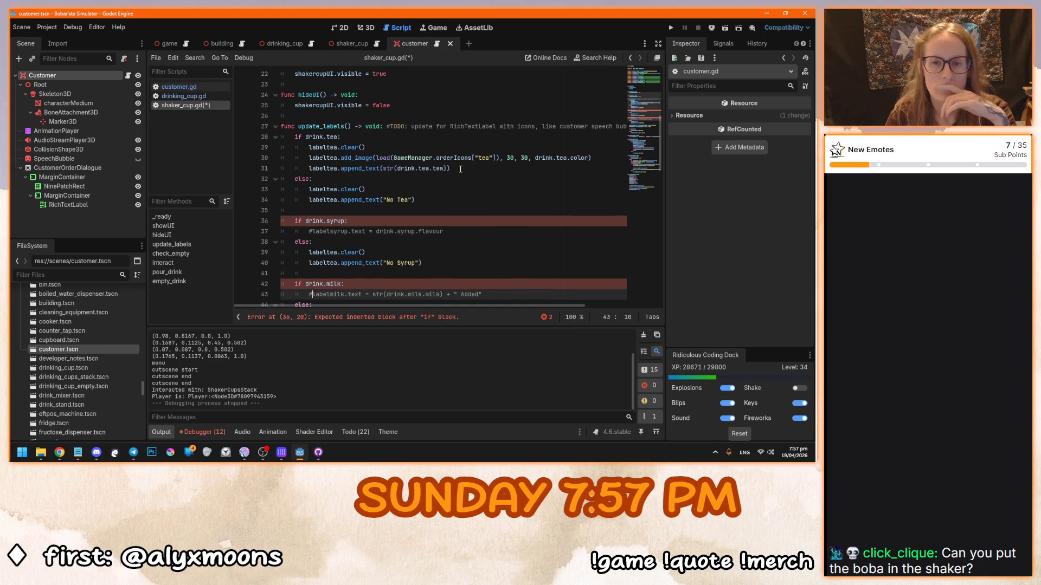
left_click(460, 169)
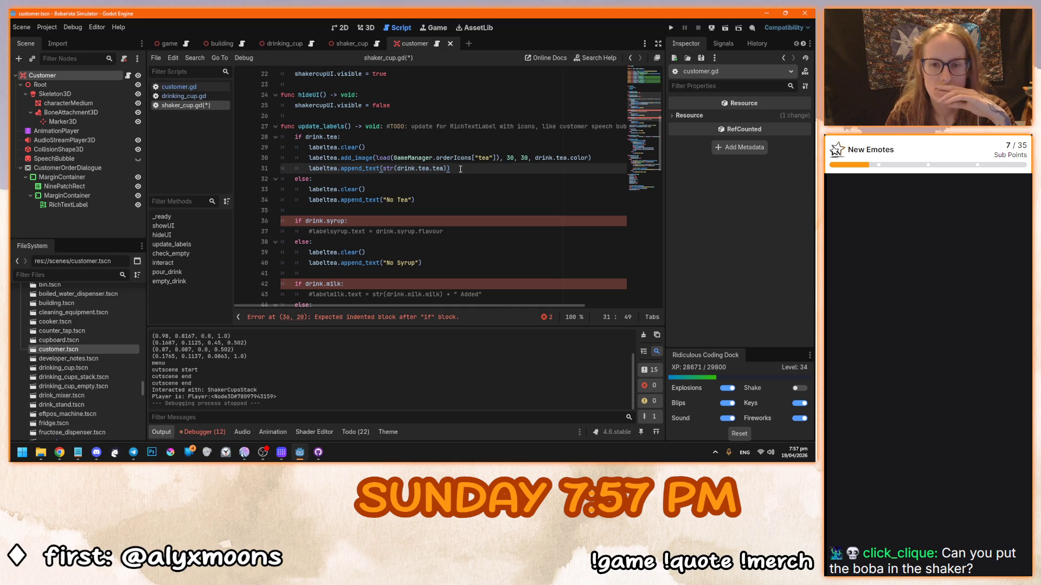
scroll(446, 264, "down", 1)
scroll(446, 264, "down", 1)
scroll(446, 264, "up", 1)
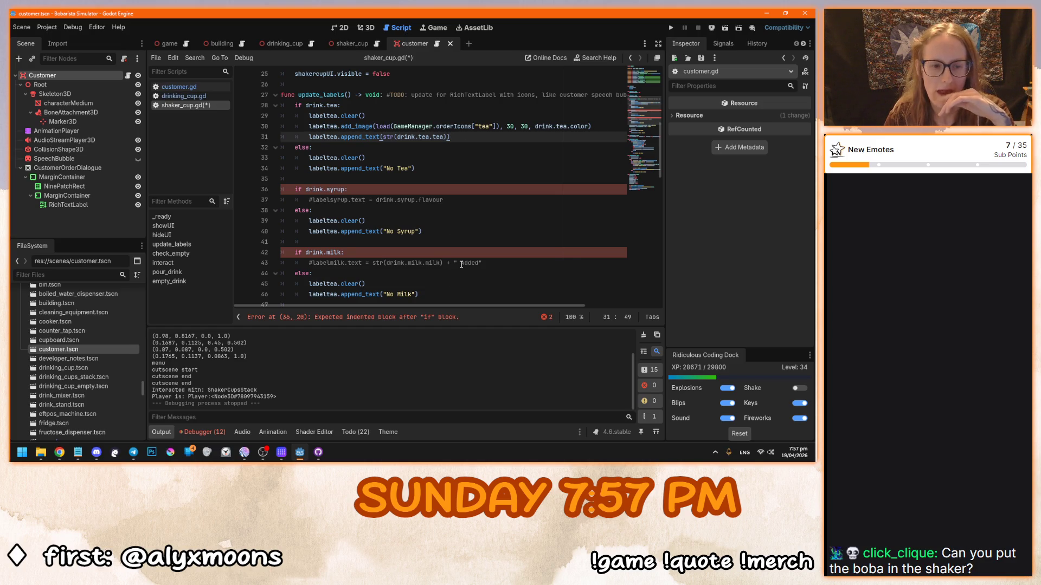
left_click_drag(450, 136, 309, 116)
key("ctrl+c")
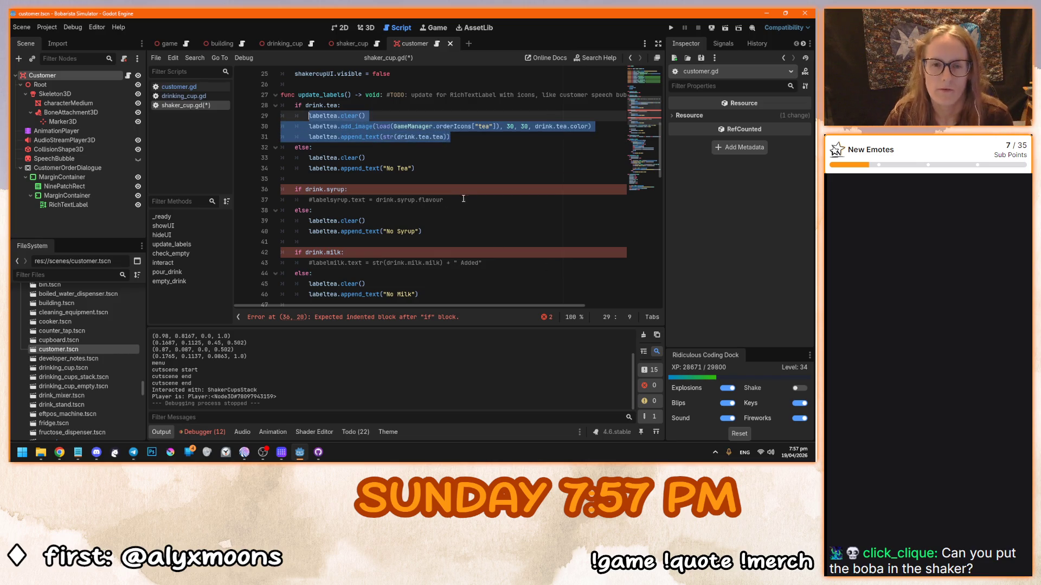
left_click(469, 199)
Step: Paste the tea label lines under the syrup branch and swap the icon load for drink.syrup.icon
key("Return")
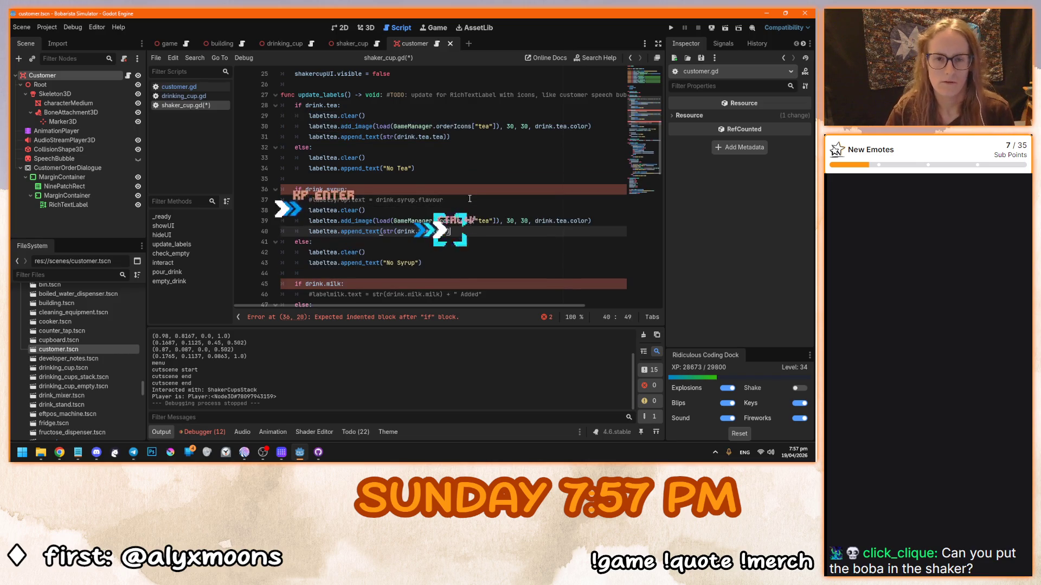
key("ctrl+v")
scroll(493, 185, "down", 1)
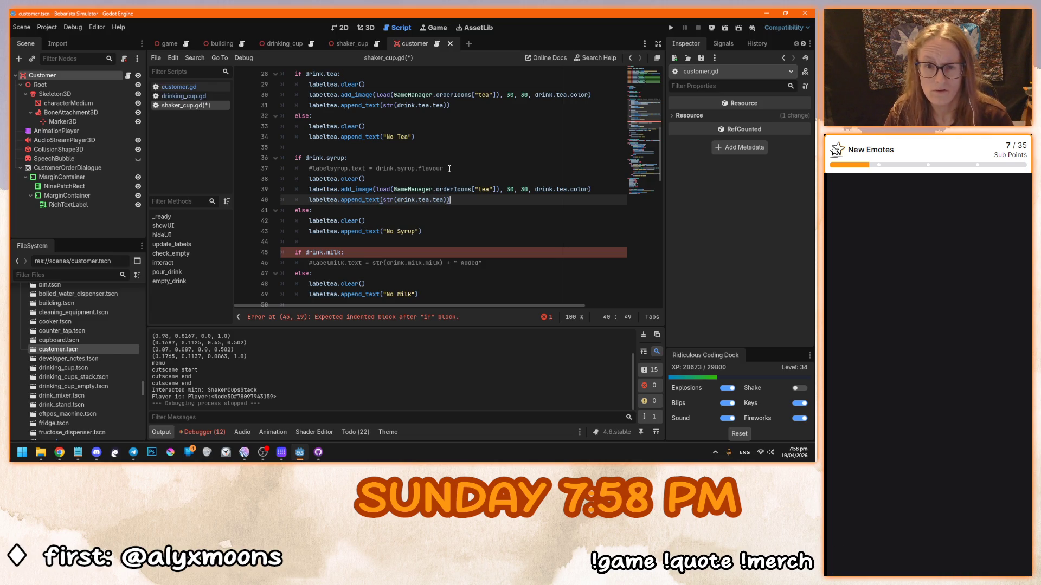
left_click_drag(448, 168, 386, 170)
left_click_drag(497, 189, 394, 189)
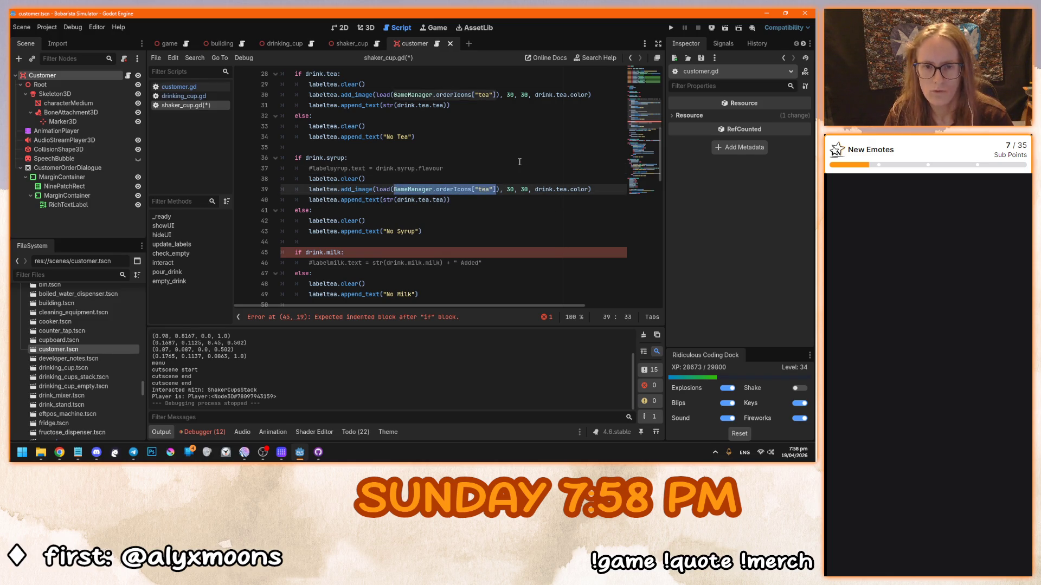
left_click_drag(499, 189, 376, 189)
key("BackSpace")
type("drink.syrup.ico")
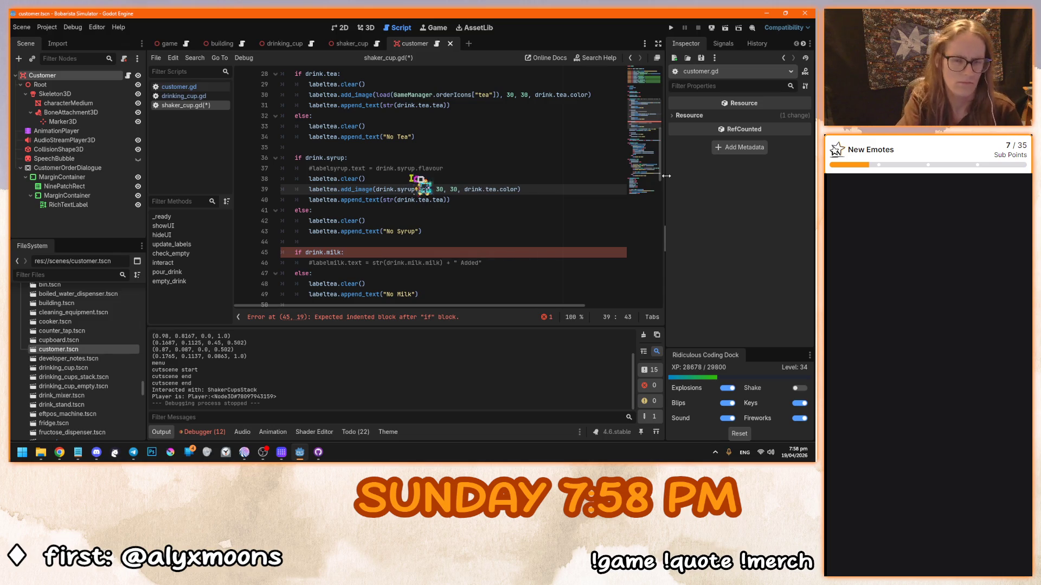
type("n")
left_click(470, 183)
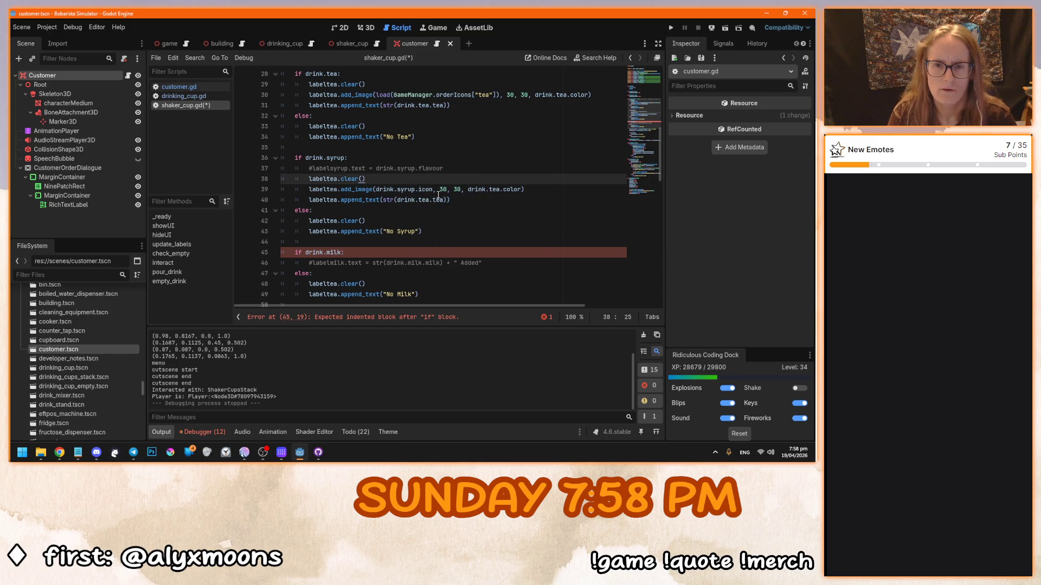
Step: Remove the extra colour argument from the syrup icon line, keeping size 30
left_click(455, 189)
double_click(497, 189)
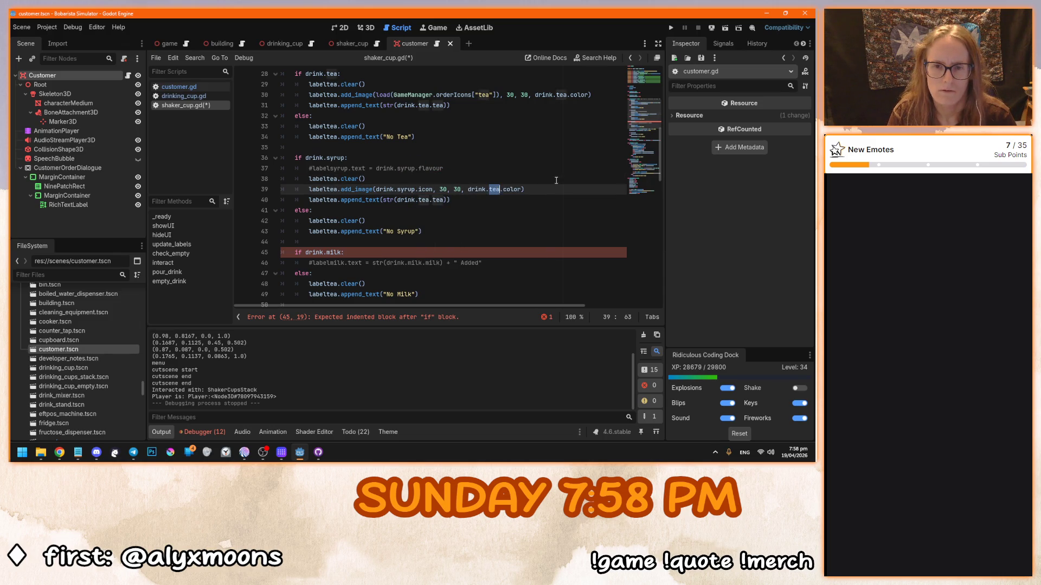
type("syrup")
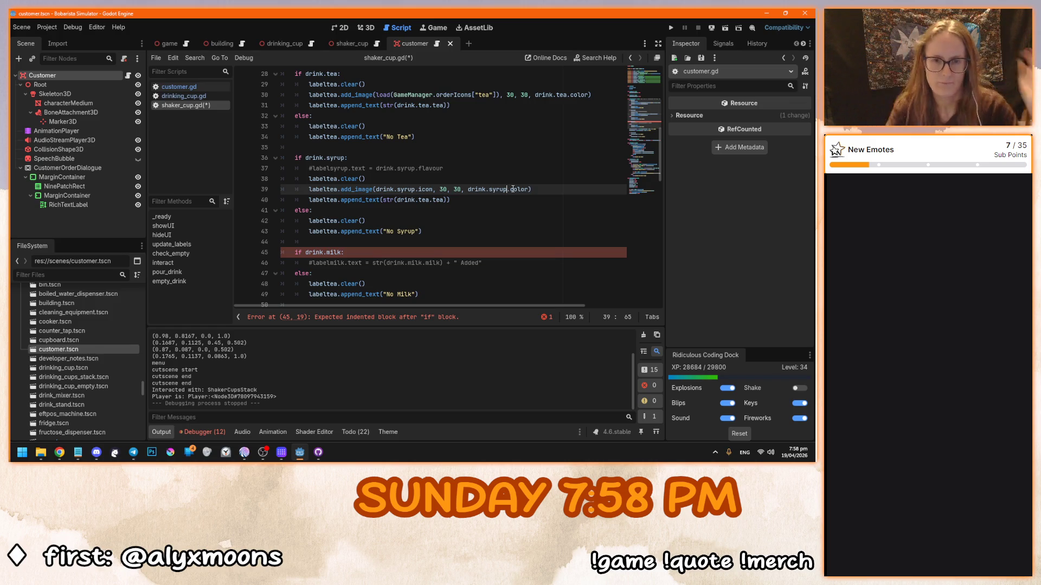
mouse_move(364, 191)
left_click_drag(446, 189, 529, 189)
key("BackSpace")
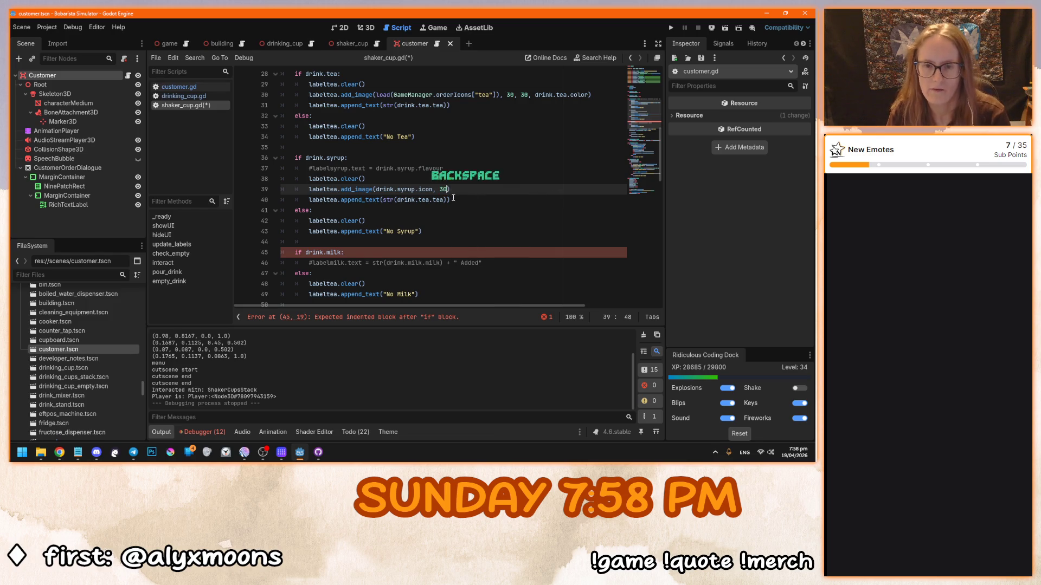
Step: Make the syrup text line append drink.syrup.flavor
left_click(471, 200)
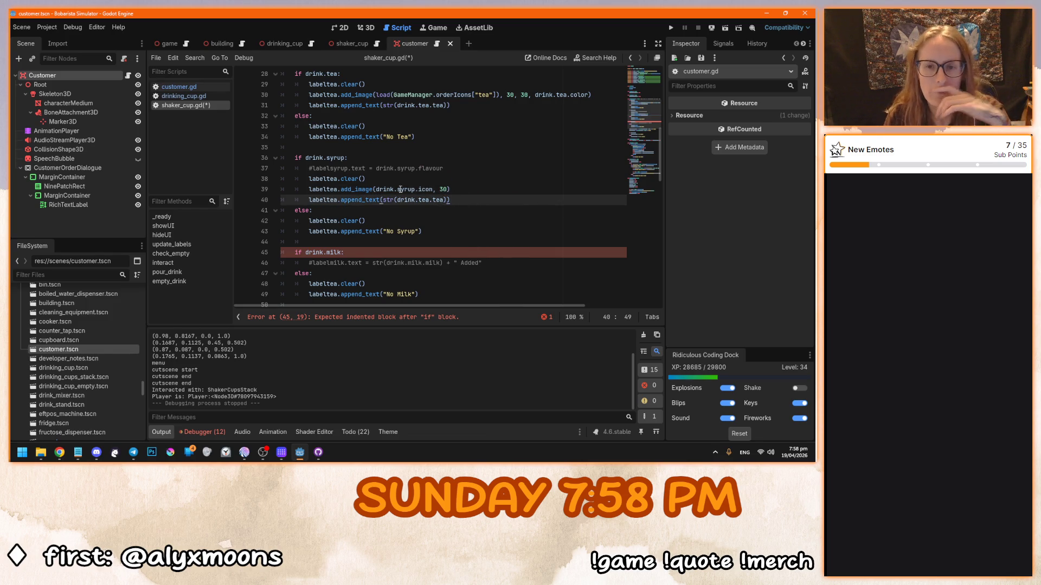
double_click(424, 200)
type("dyrup")
double_click(445, 200)
type("flavour")
left_click(422, 200)
key("BackSpace")
type("s")
left_click(451, 189)
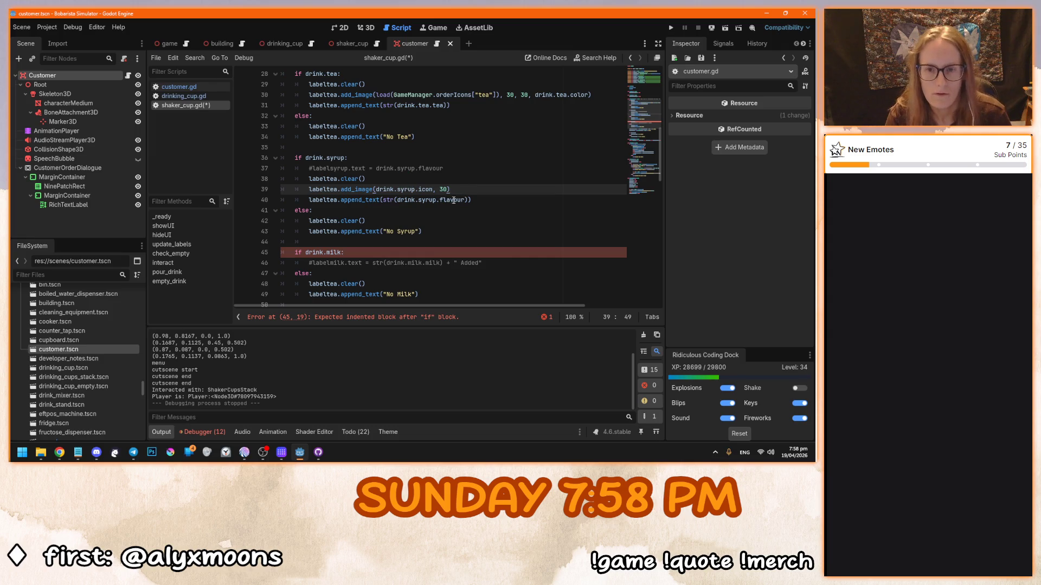
left_click(462, 200)
key("BackSpace")
left_click(485, 201)
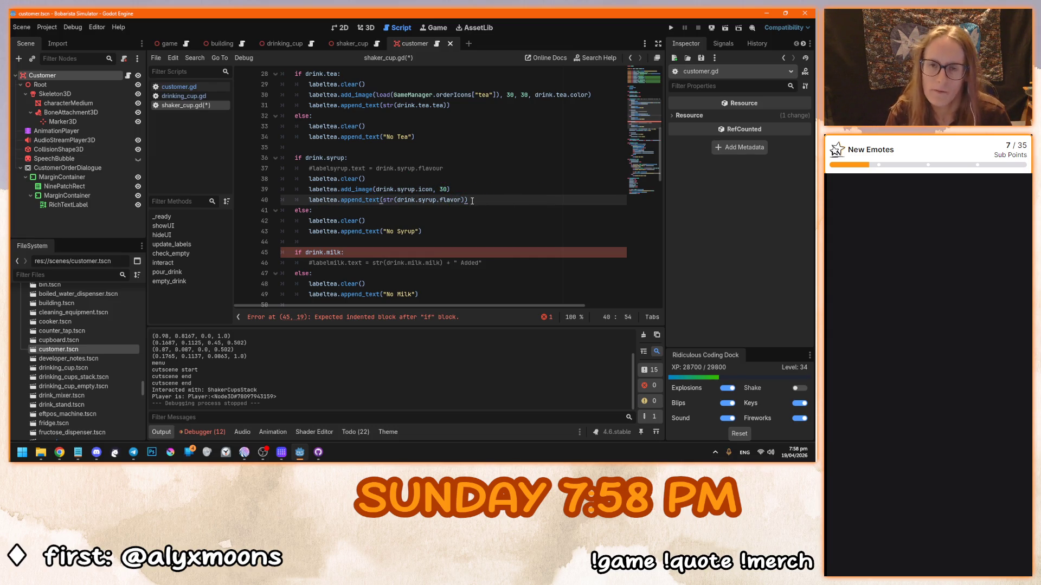
left_click(425, 200, "ctrl")
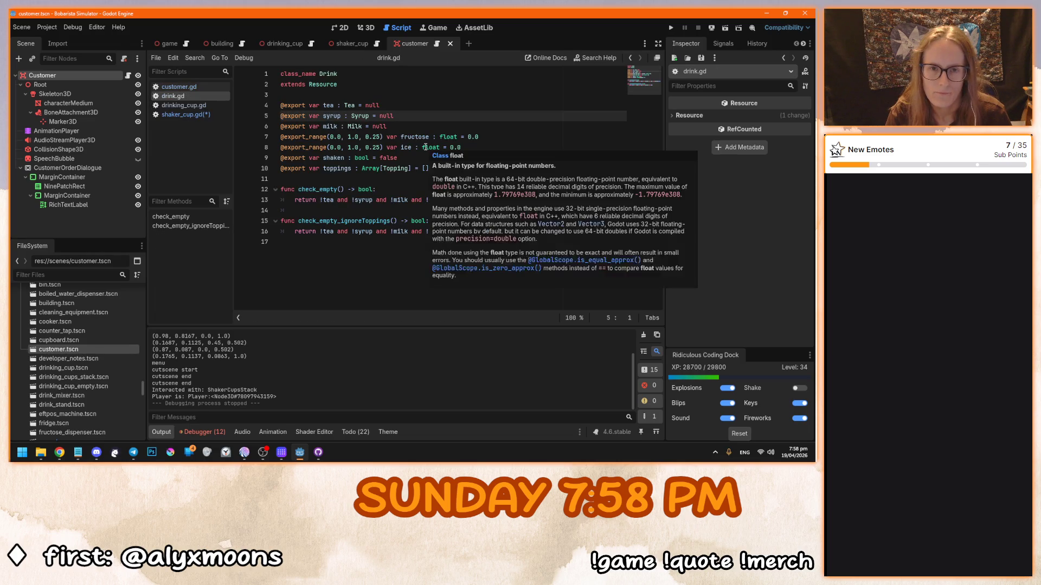
Step: Check how the flavour and color properties are declared in the Syrup resource script
left_click(359, 116, "ctrl")
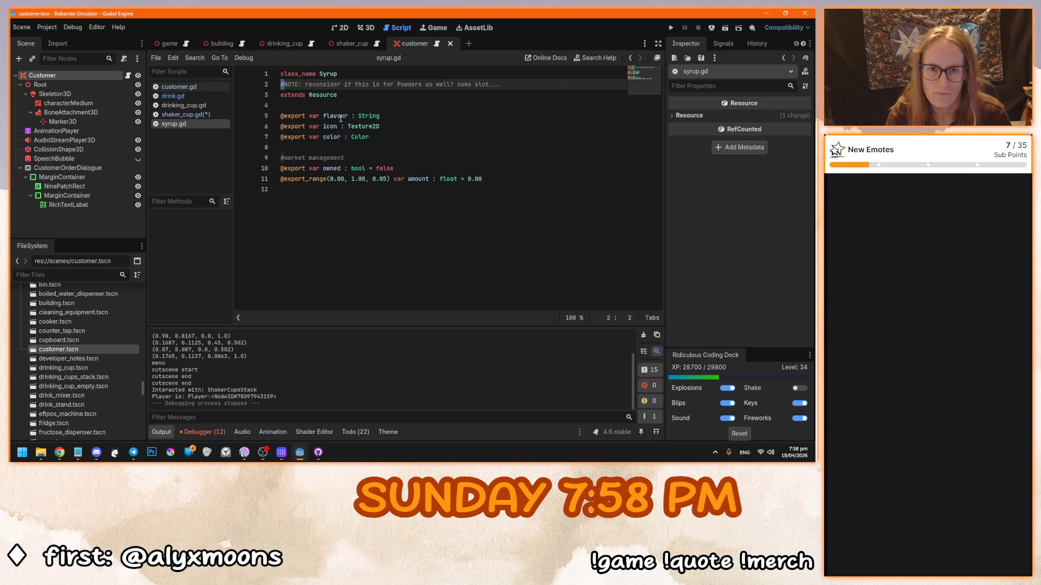
left_click(336, 115)
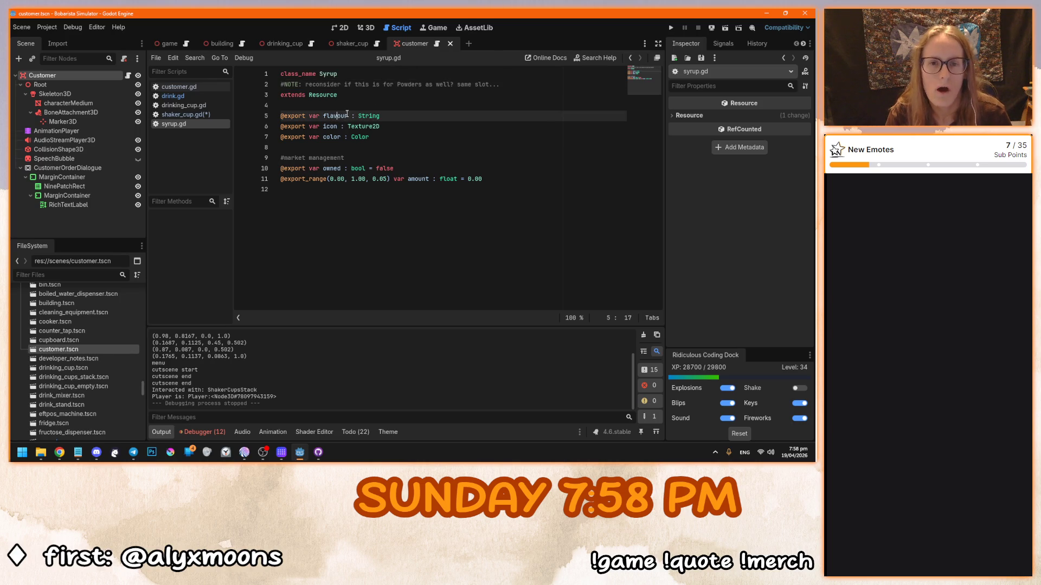
double_click(334, 137)
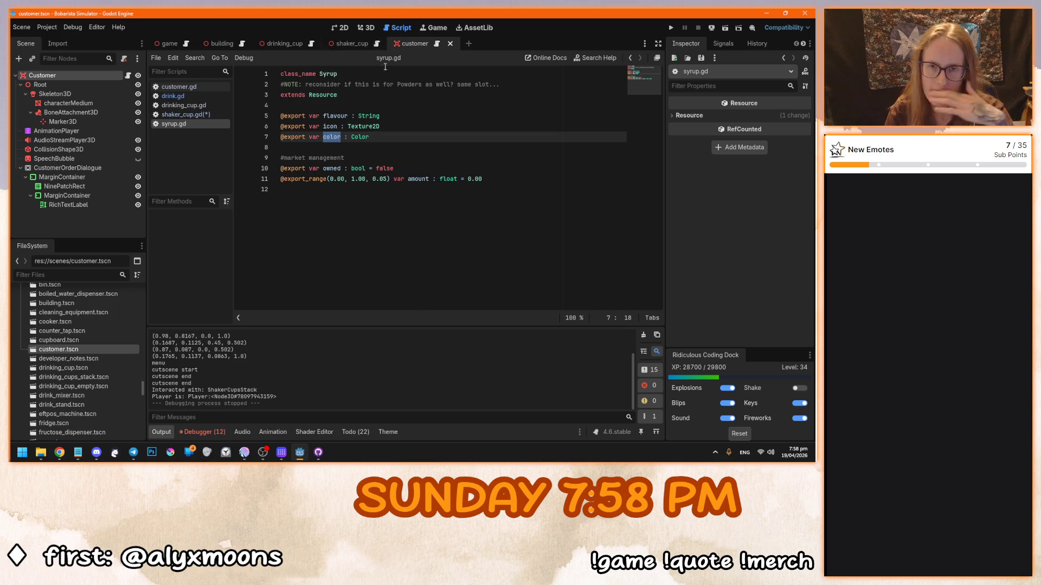
double_click(364, 136)
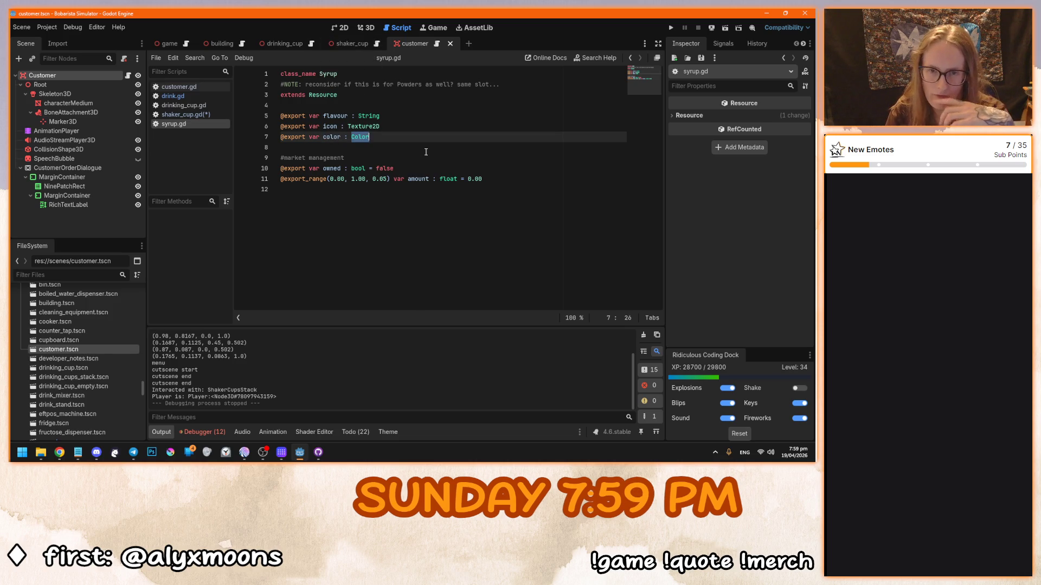
Step: Change flavor back to flavour in shaker_cup.gd and select the three syrup label lines
left_click(377, 45)
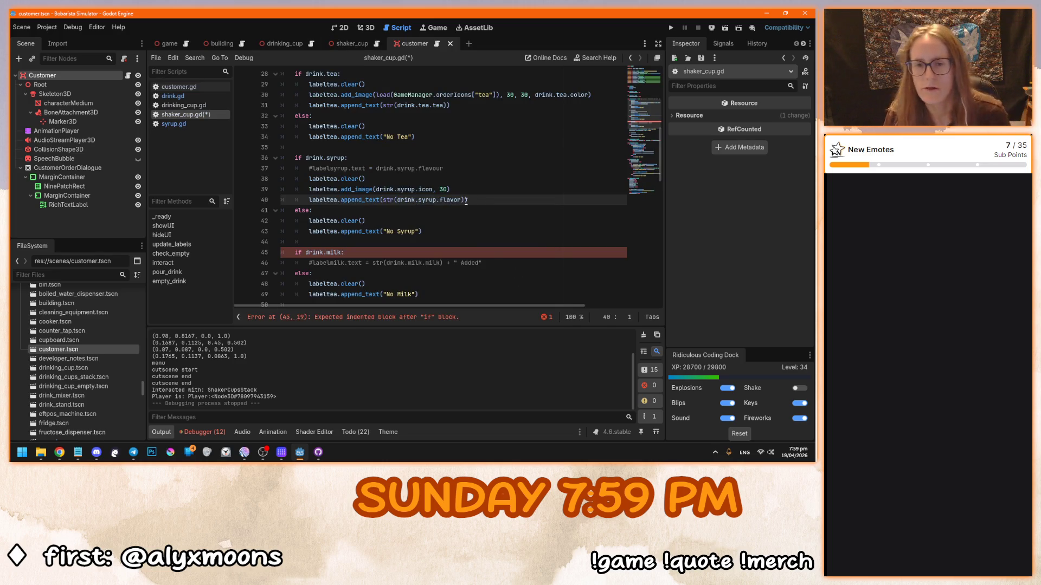
key("Left")
key("Left")
type("u")
left_click(500, 197)
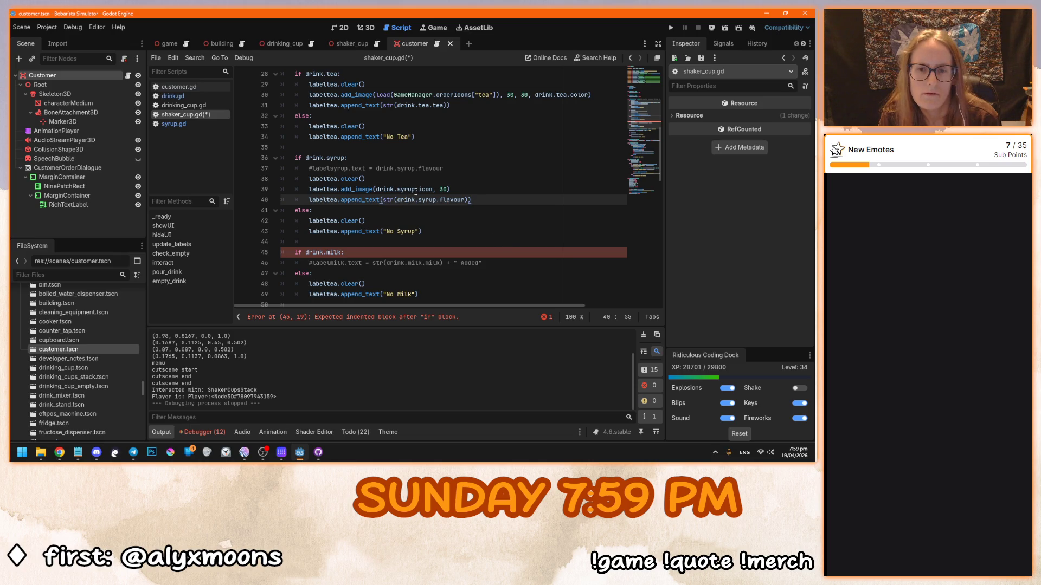
mouse_move(416, 191)
left_click(478, 200)
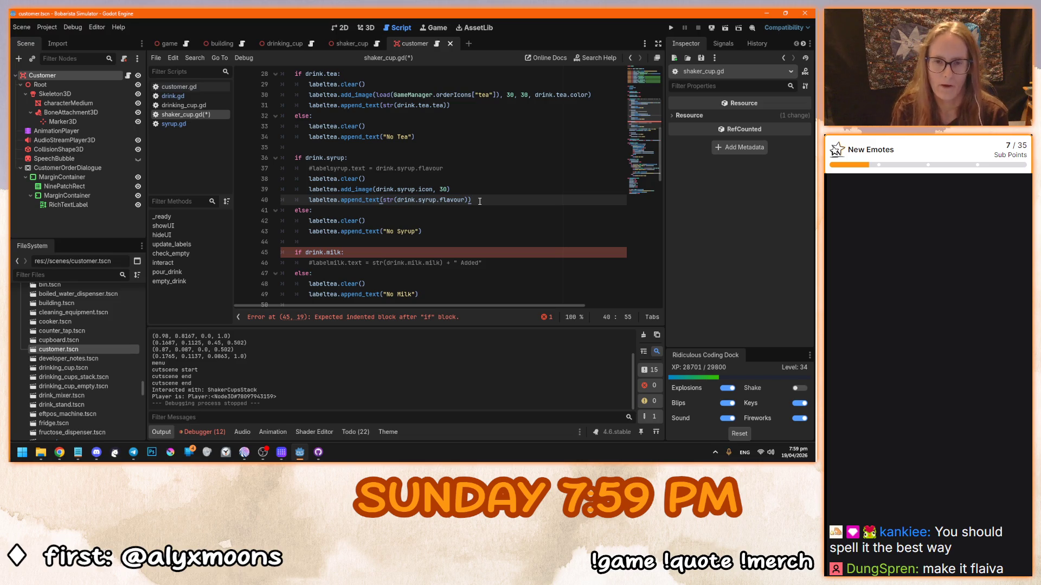
scroll(488, 184, "down", 1)
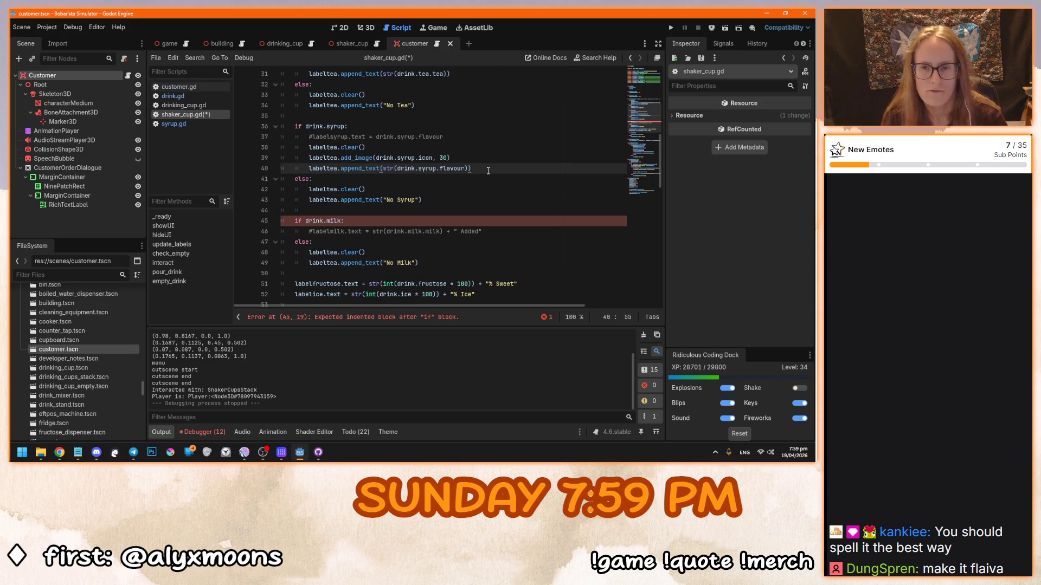
mouse_move(483, 169)
left_mouse_down()
mouse_move(287, 147)
mouse_move(308, 148)
left_mouse_up()
key("ctrl+c")
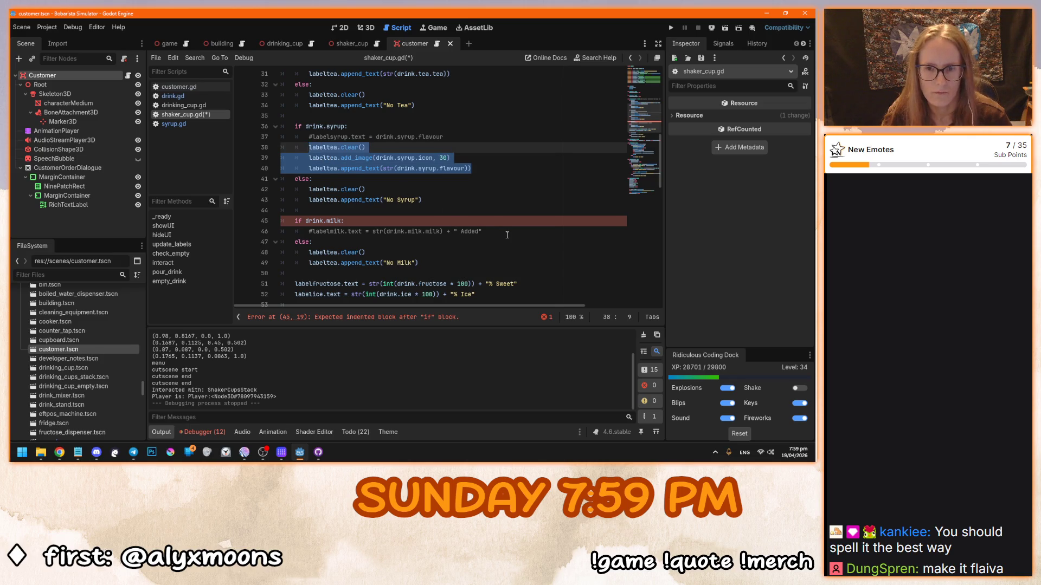
Step: Paste the syrup lines into the milk branch, using the drink.milk icon and drink.milk.milk name
left_click(507, 233)
key("Return")
key("ctrl+v")
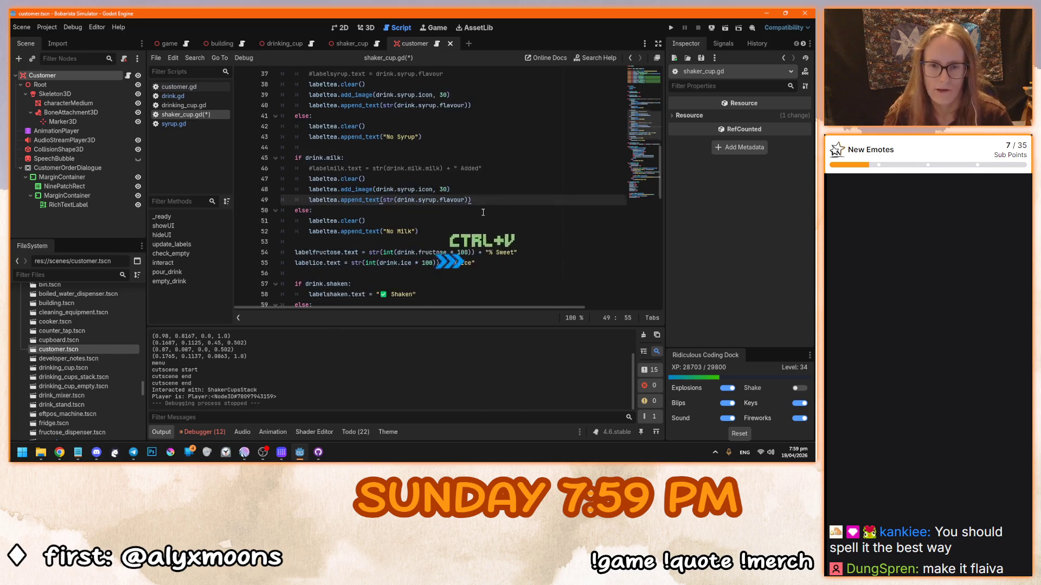
scroll(482, 217, "down", 1)
double_click(407, 189)
type("milk")
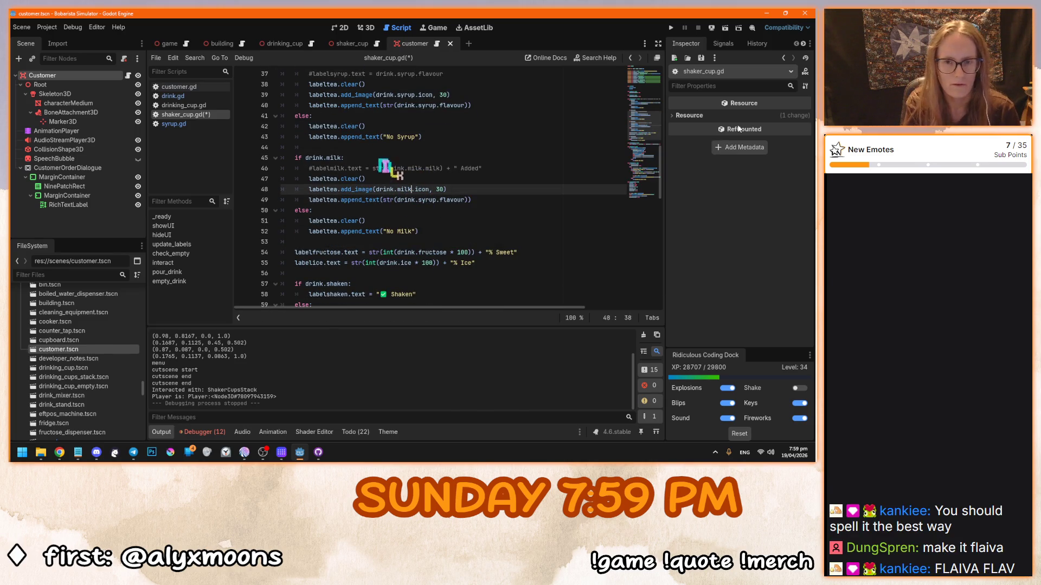
double_click(427, 200)
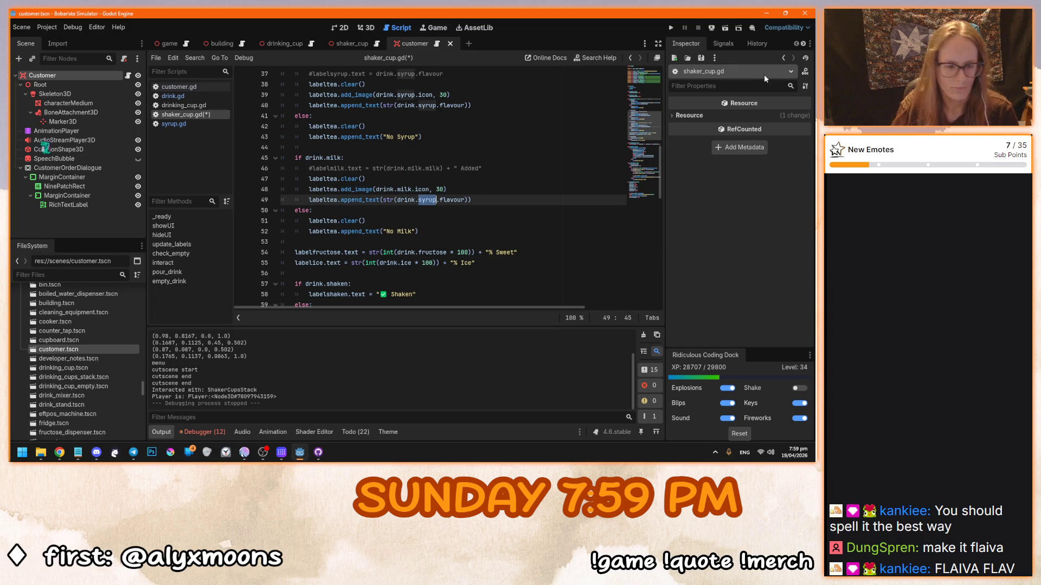
type("milk")
double_click(449, 200)
type("milk")
left_click(512, 178)
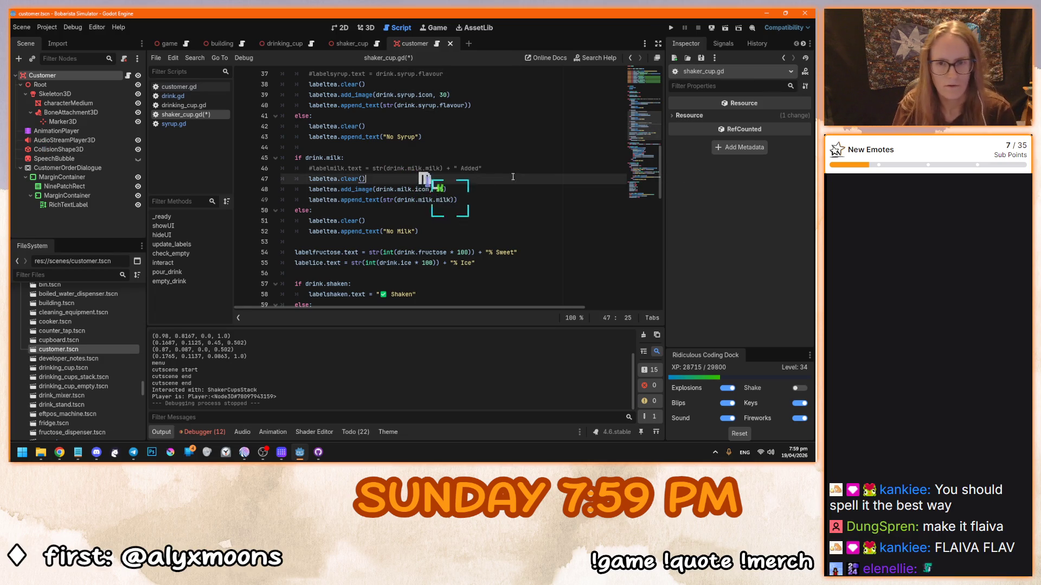
Step: Check the milk property in drink.gd, review customer.gd and shaker_cup.gd, then run the game
left_click(405, 190, "ctrl")
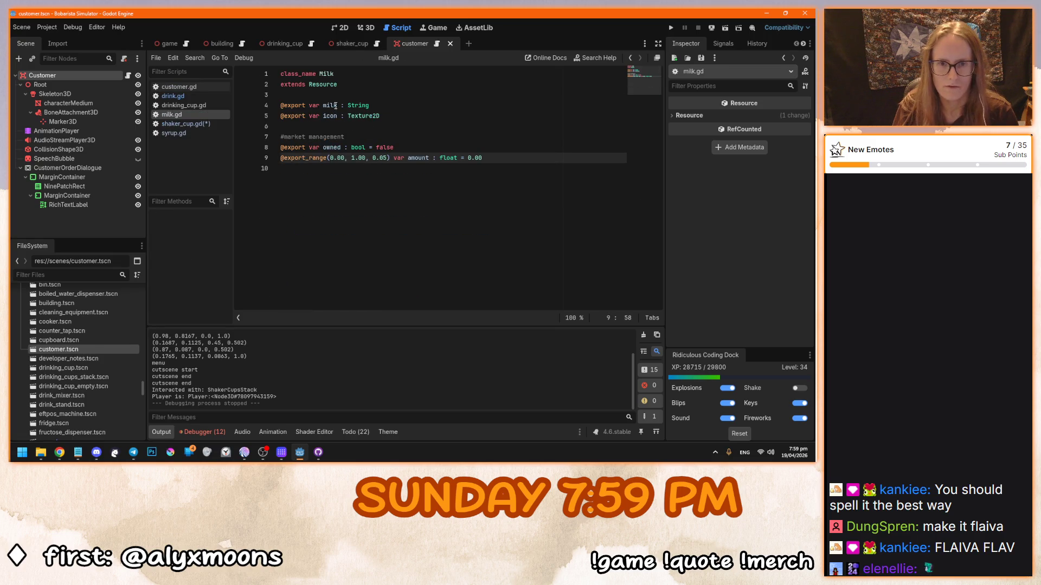
left_click(436, 44)
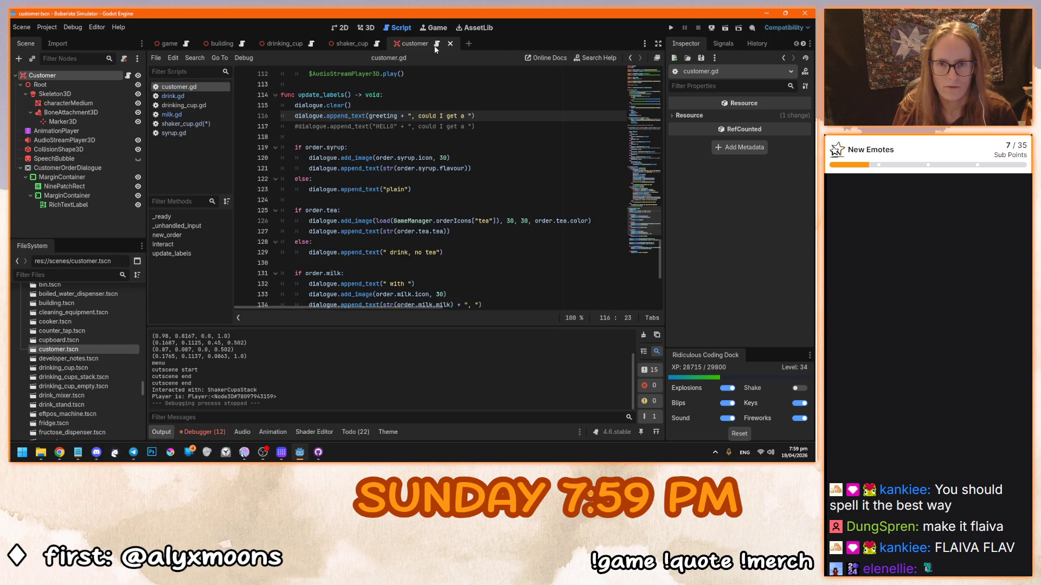
left_click(376, 43)
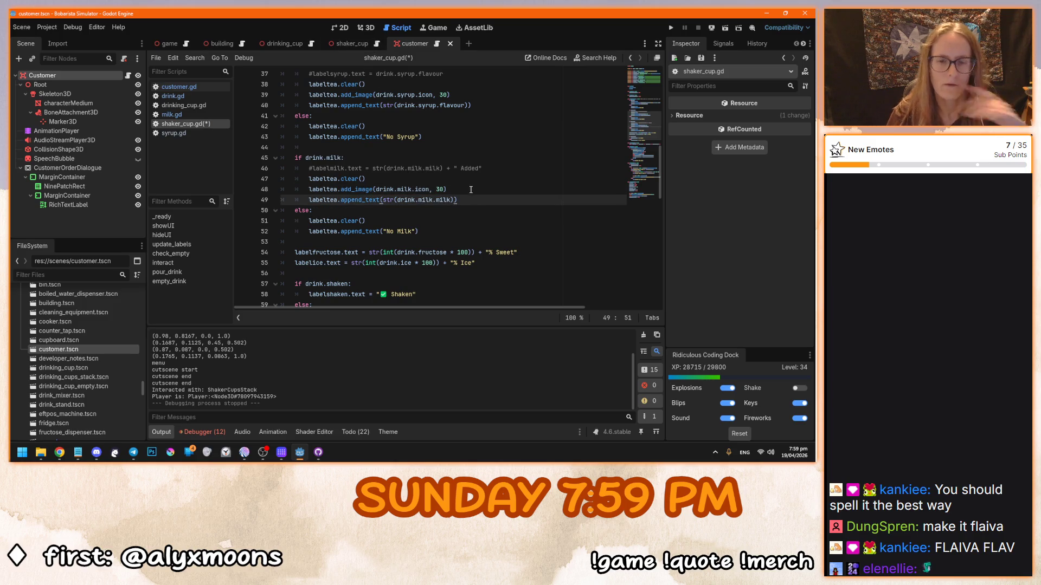
scroll(488, 202, "down", 3)
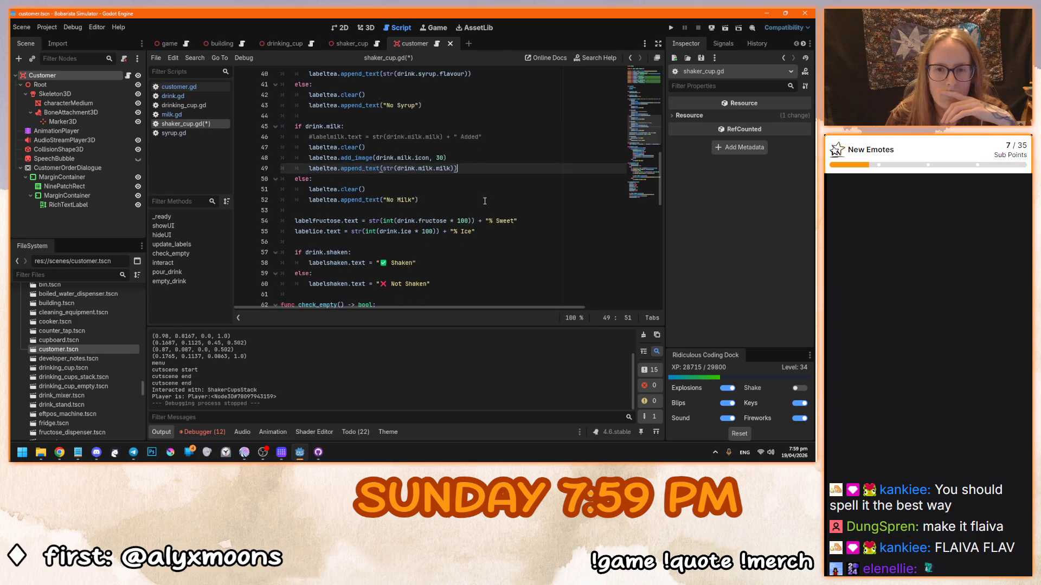
key("F5")
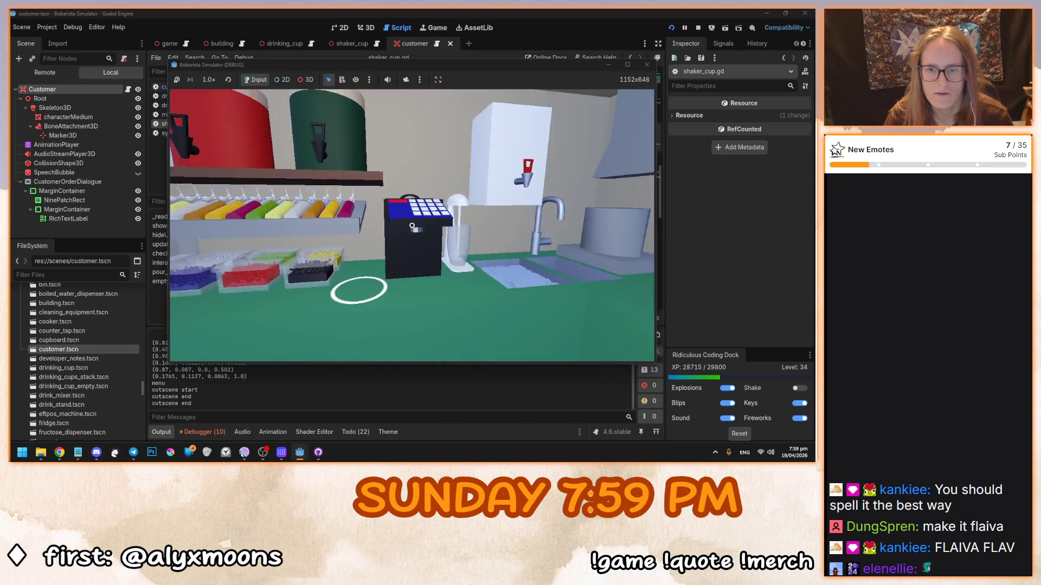
Step: Pick up a shaker cup, pour in green tea, then stop the game
left_click(411, 226)
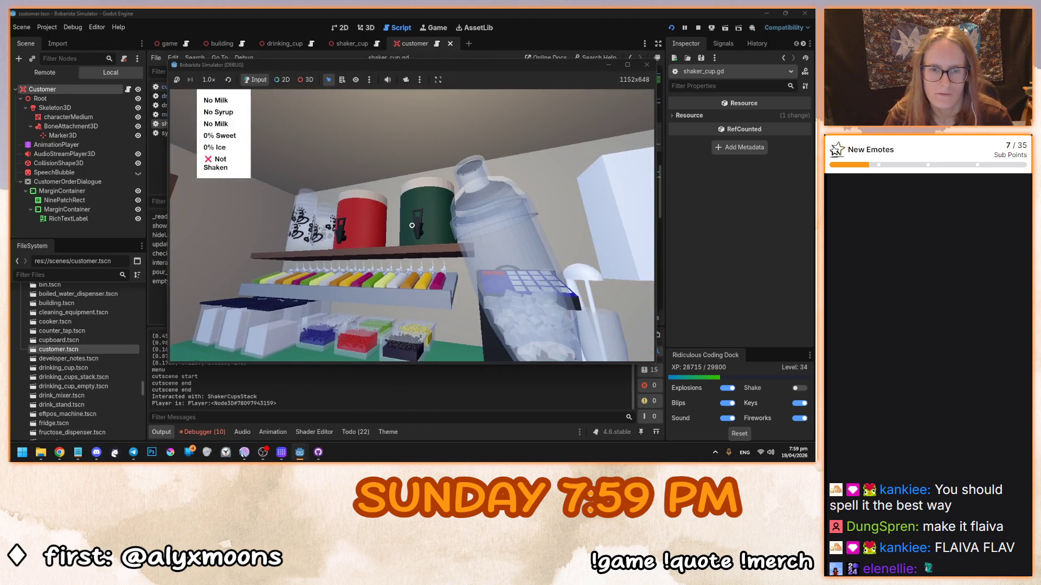
left_click(412, 225)
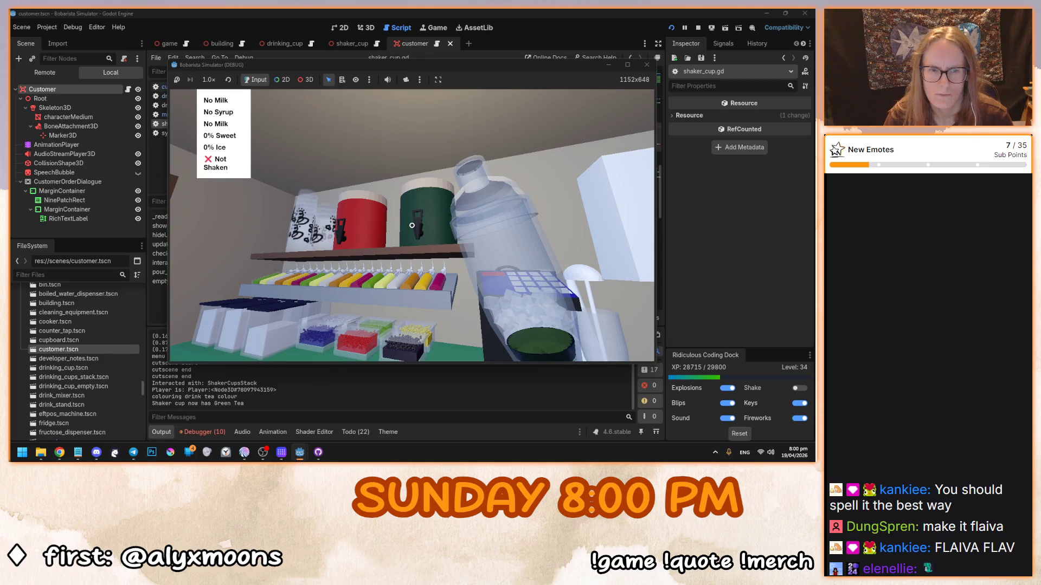
key("F8")
scroll(413, 231, "up", 5)
scroll(413, 231, "down", 3)
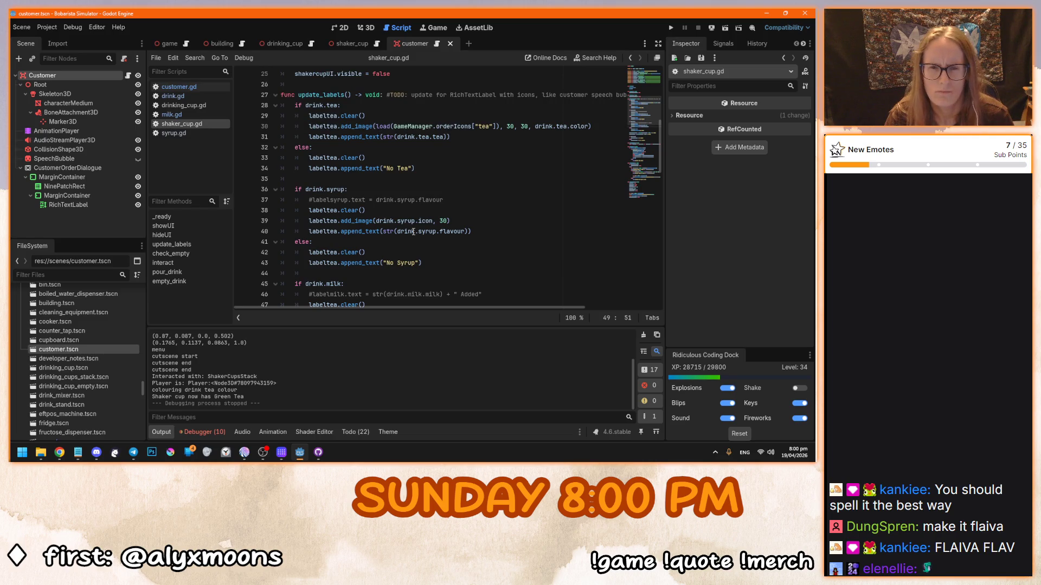
Step: Rename every labeltea in the syrup branch to labelsyrup
scroll(413, 232, "down", 5)
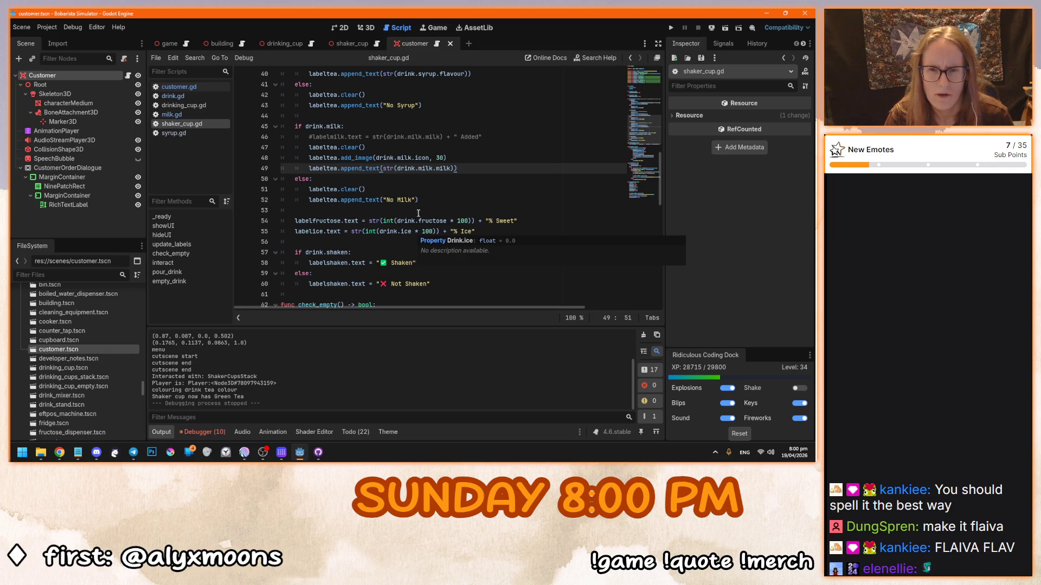
scroll(450, 196, "up", 3)
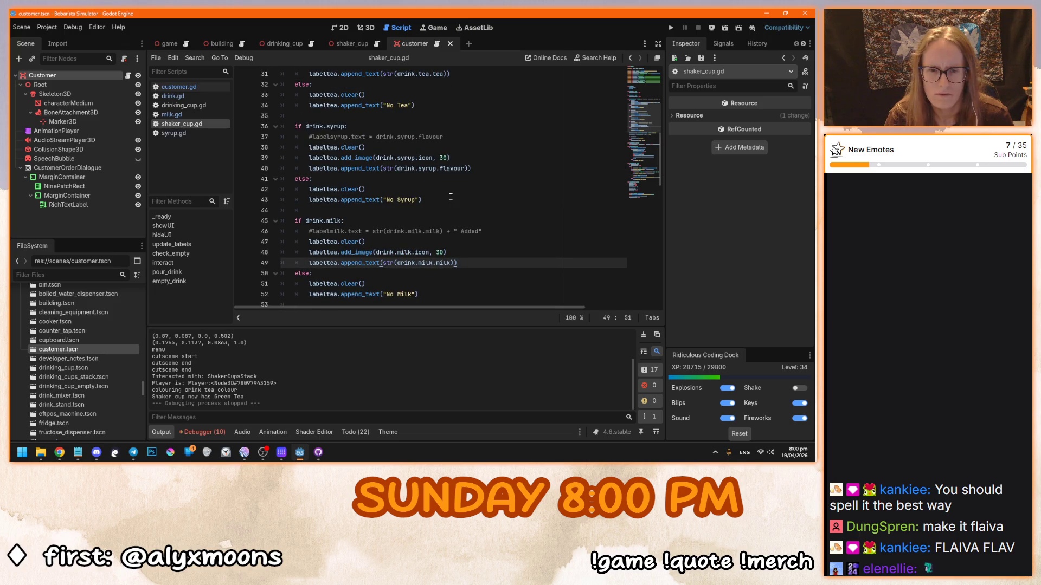
scroll(450, 196, "down", 1)
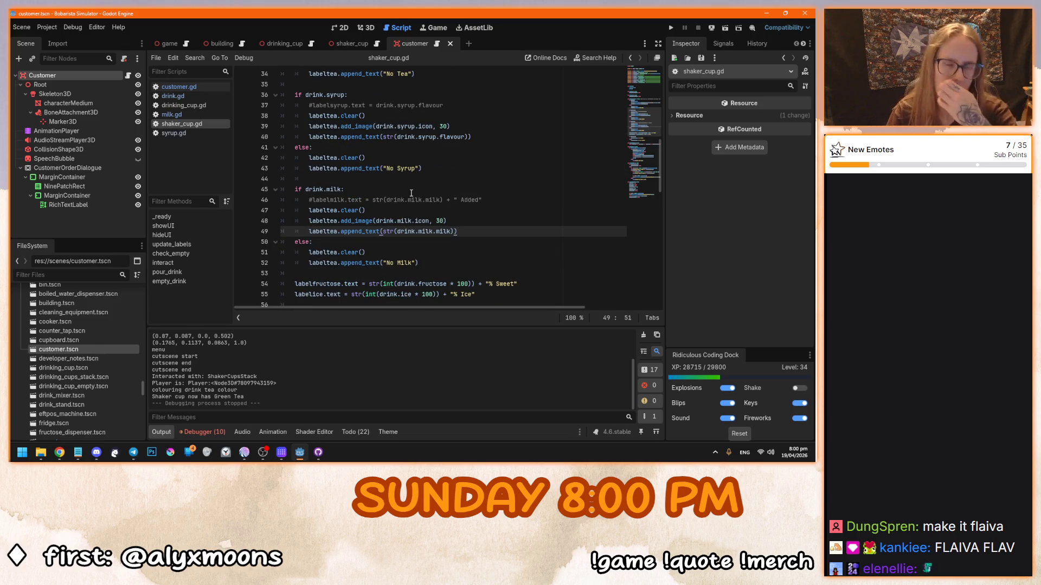
scroll(411, 188, "up", 3)
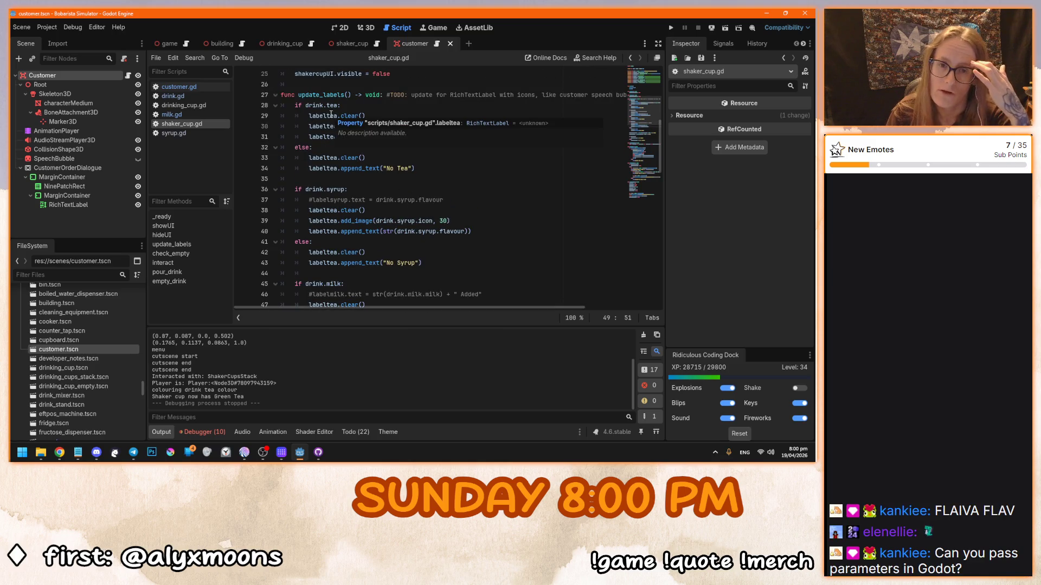
double_click(331, 210)
key("ctrl+d")
key("ctrl+d")
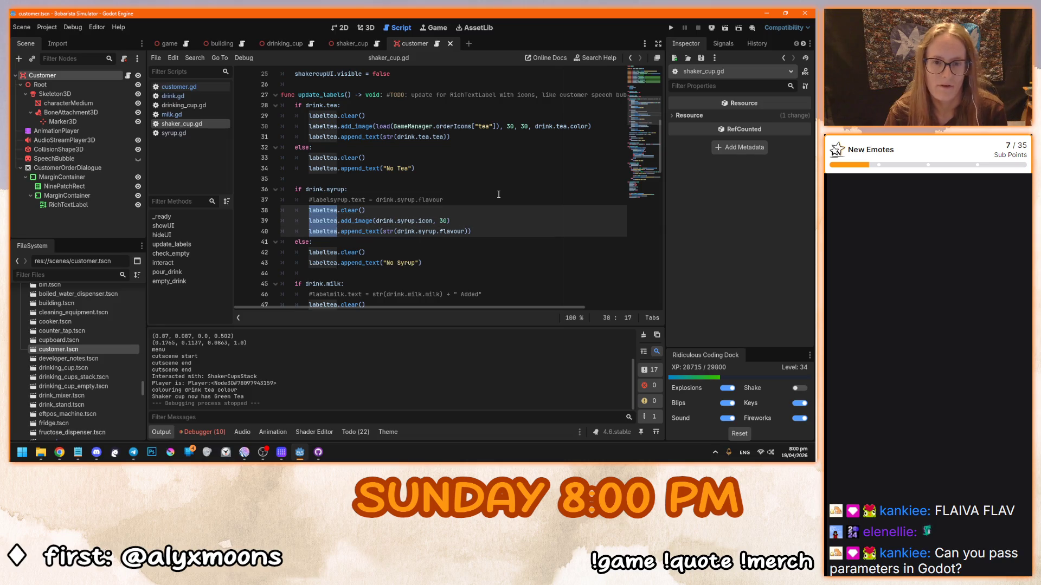
type("labelsyrup")
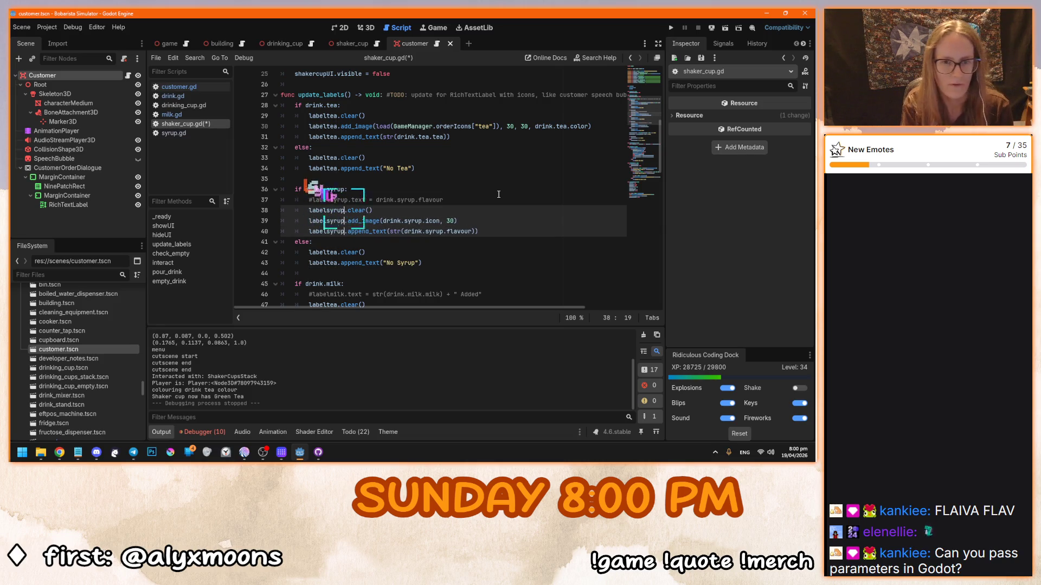
left_click(498, 194)
key("ctrl+z")
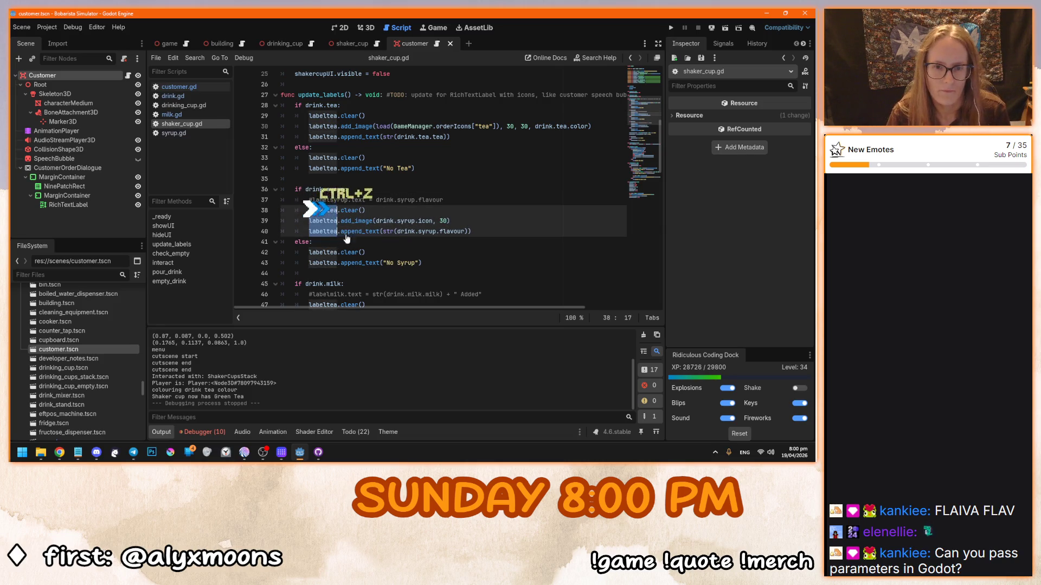
key("ctrl+d")
key("ctrl+d")
type("labels")
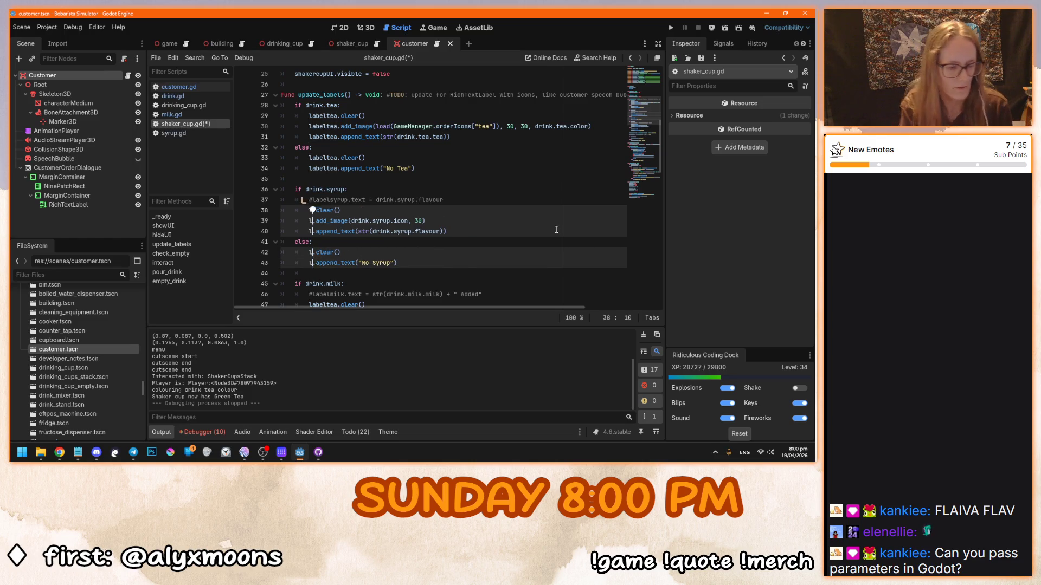
type("yrup")
left_click(461, 211)
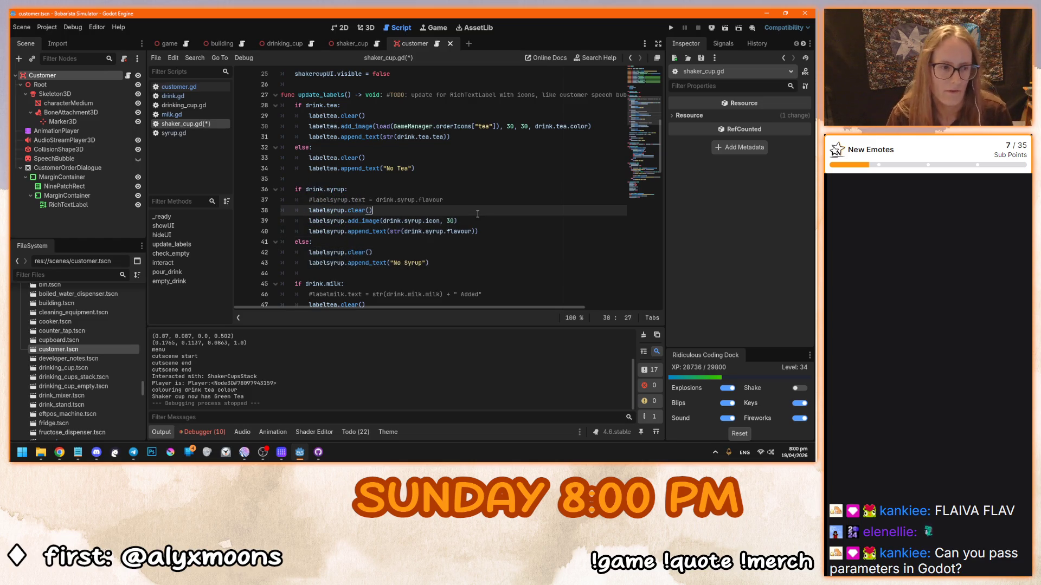
Step: Rename labeltea in the milk block to labelmilk, then run the game
scroll(460, 223, "down", 2)
scroll(424, 222, "down", 1)
double_click(334, 210)
key("ctrl+d")
key("ctrl+d")
key("ctrl+d")
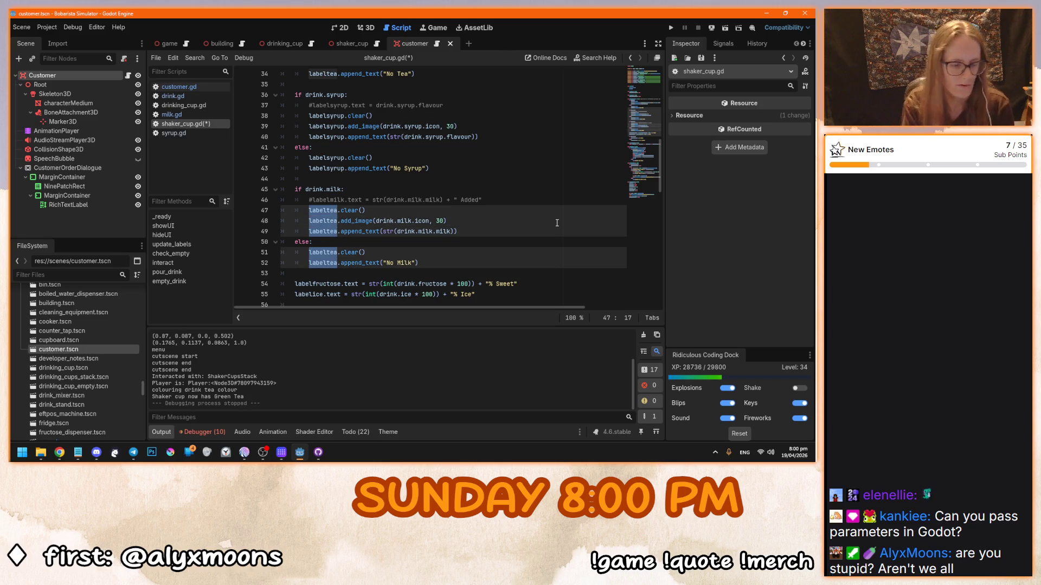
type("milk")
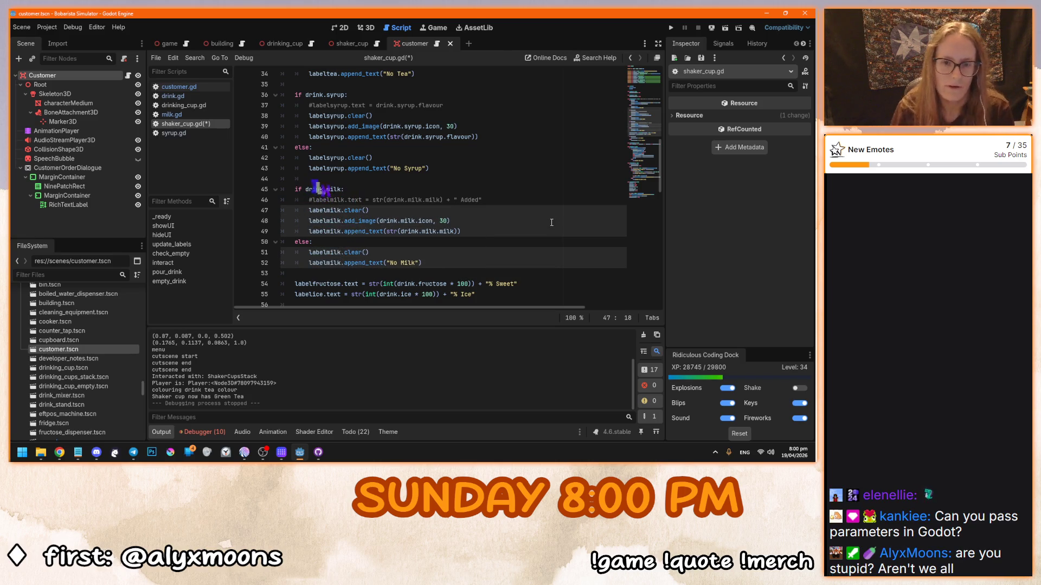
left_click(556, 223)
scroll(557, 223, "down", 4)
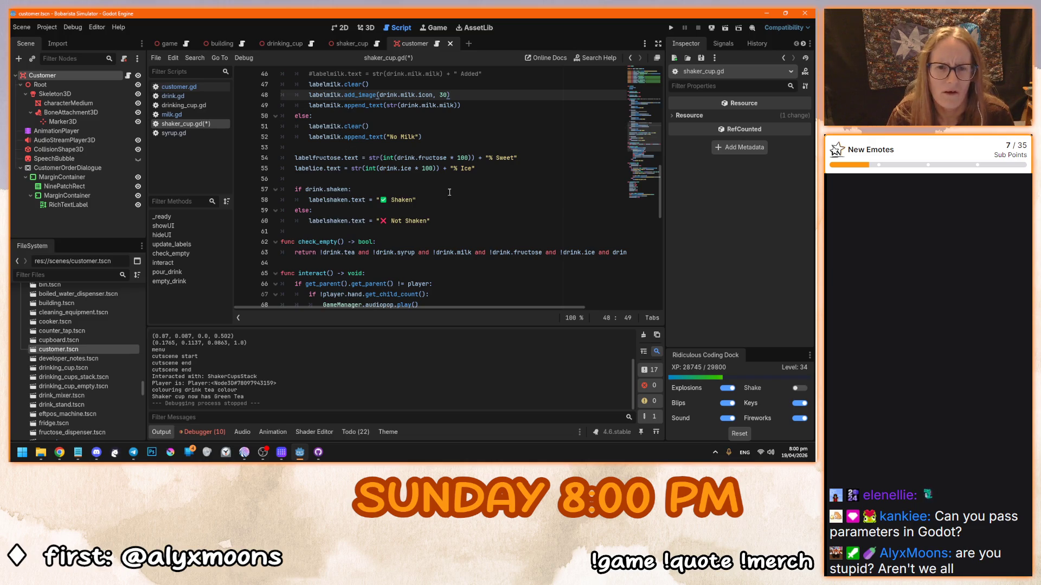
left_click(393, 190)
key("F5")
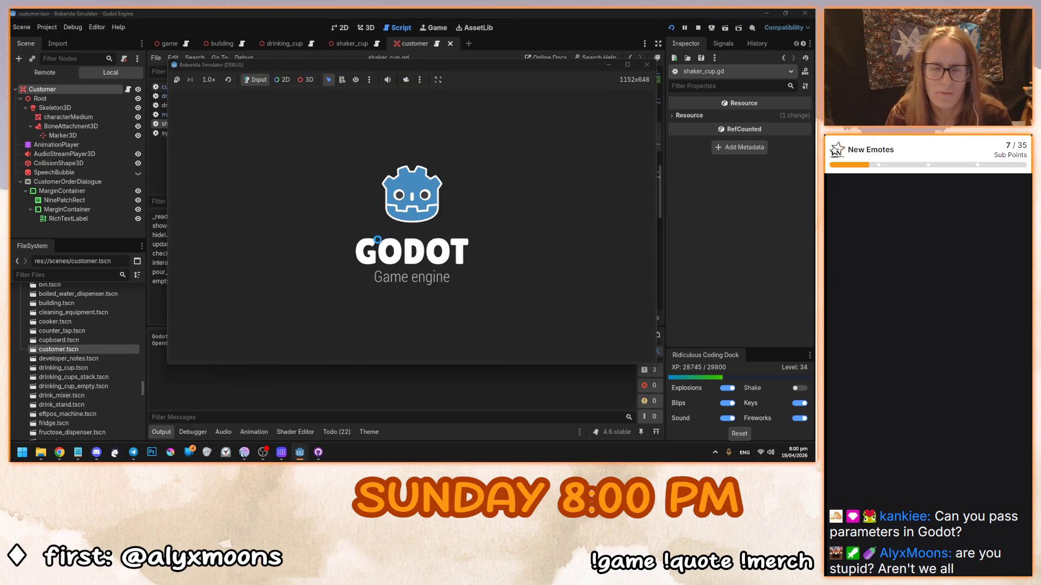
Step: Fill a cup with green tea, lychee syrup, cow milk, fructose and ice, then stop the game
left_click(412, 225)
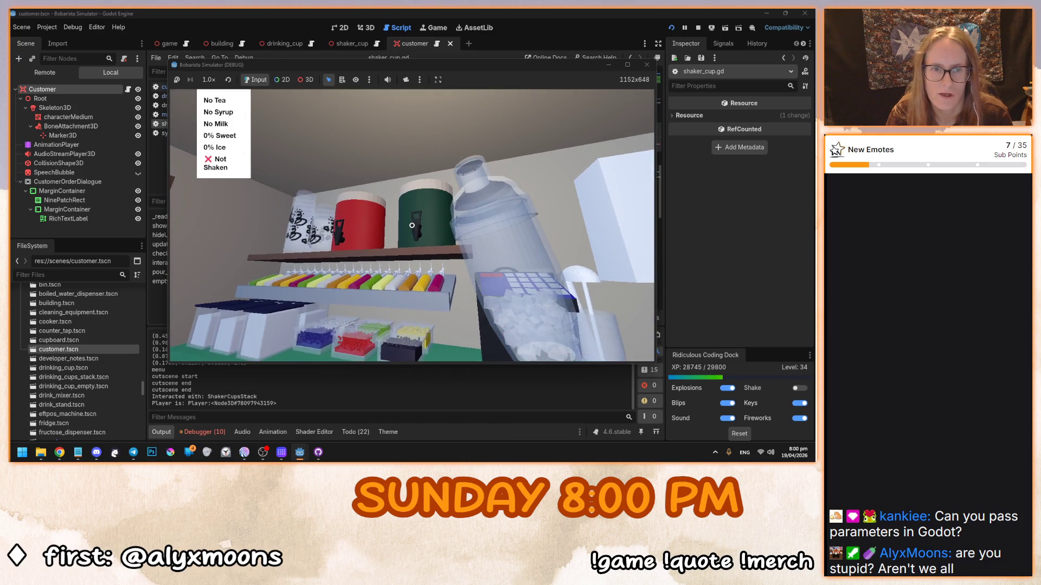
left_click(412, 225)
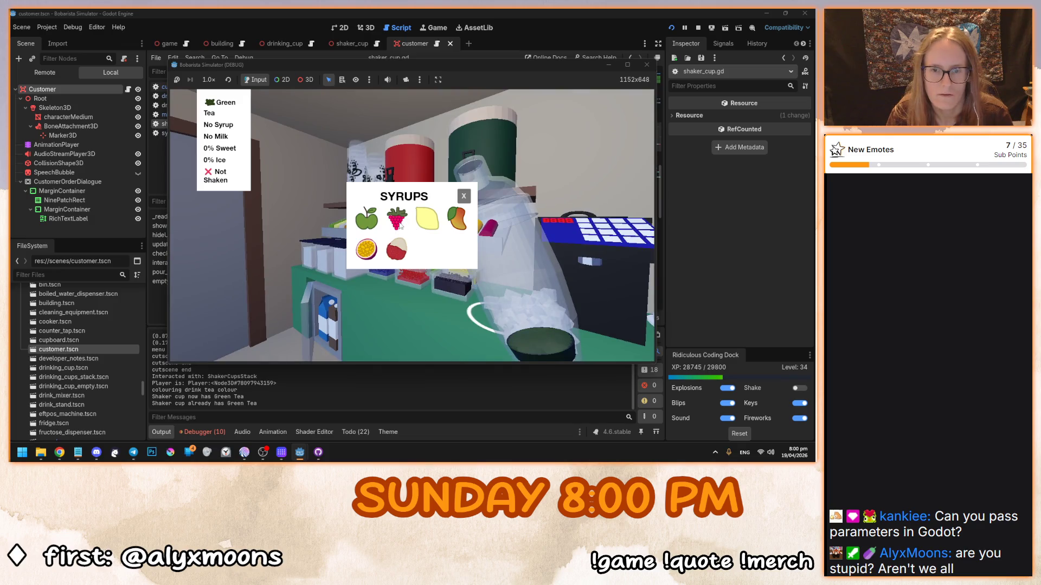
left_click(398, 248)
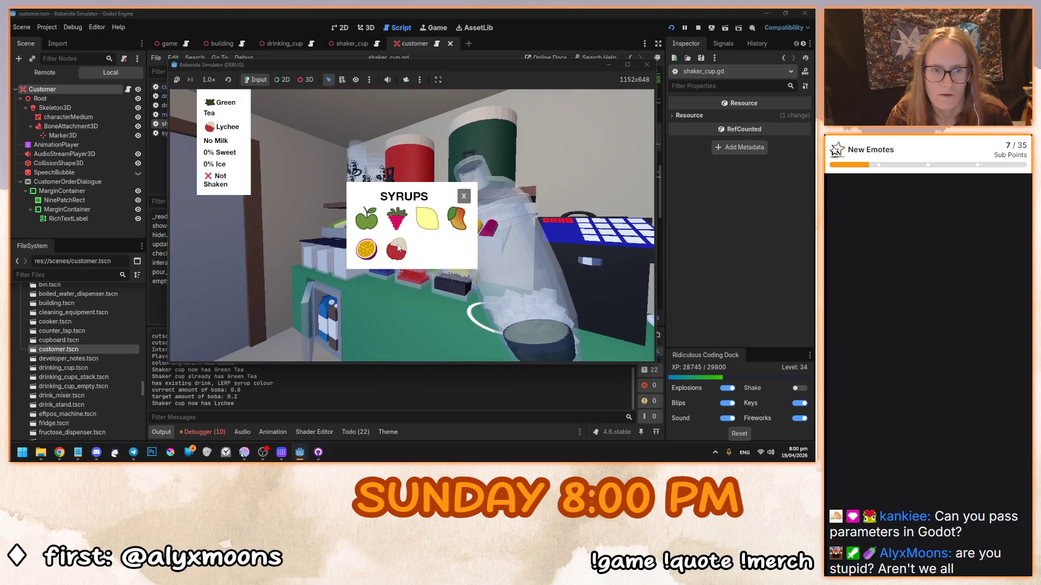
left_click(465, 196)
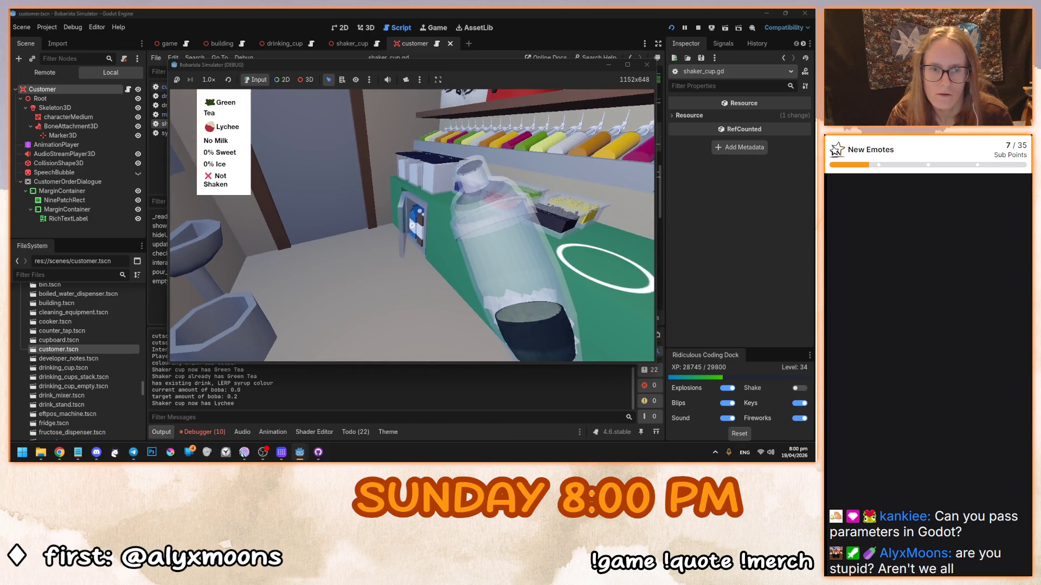
left_click(412, 225)
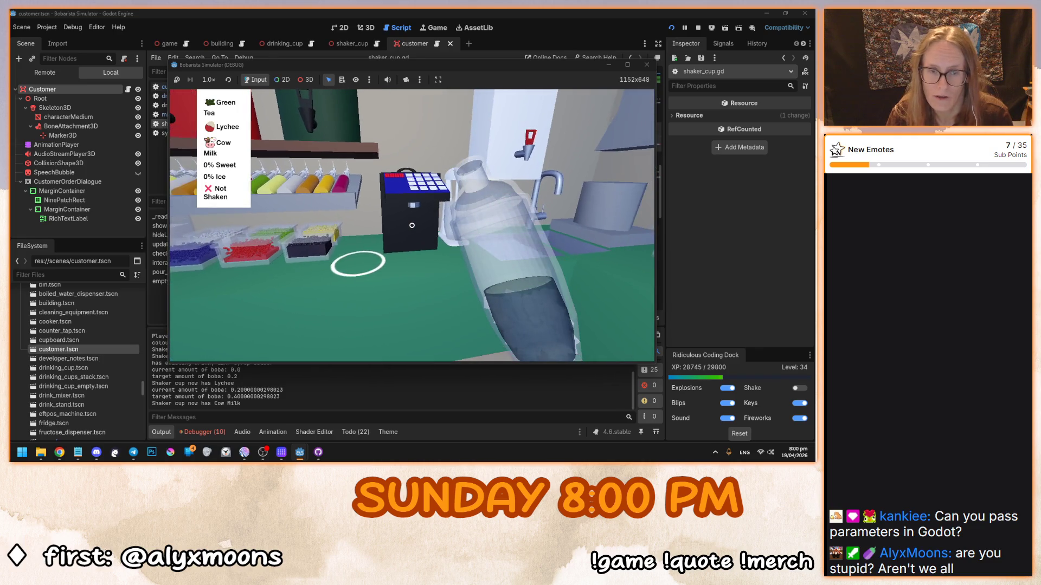
left_click(412, 225)
left_click(412, 225)
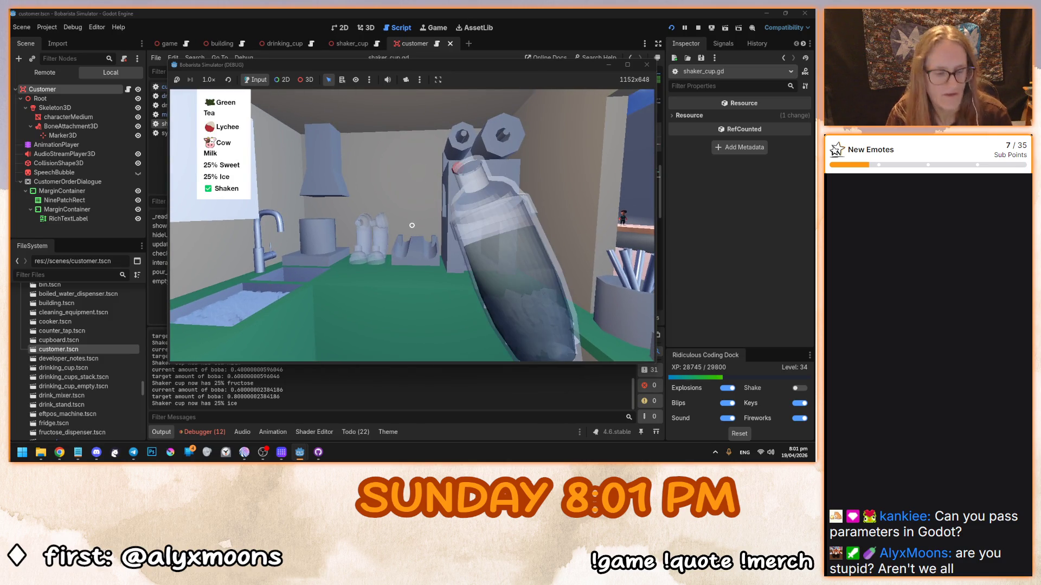
key("F8")
Step: Select the sweet and ice label lines and leave the caret at the end of line 55
left_click_drag(479, 168, 304, 158)
left_click(449, 178)
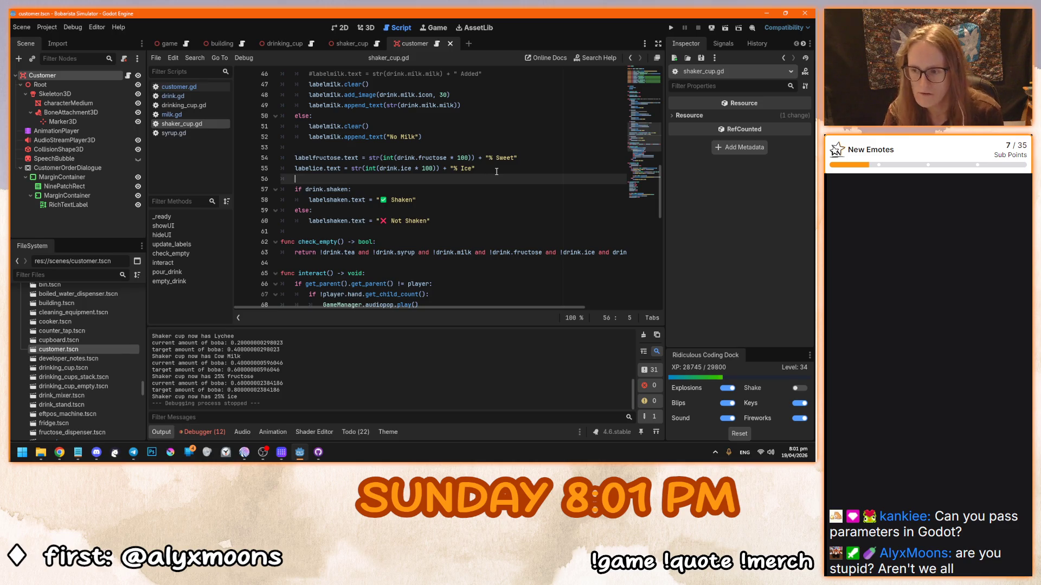
left_click(497, 168)
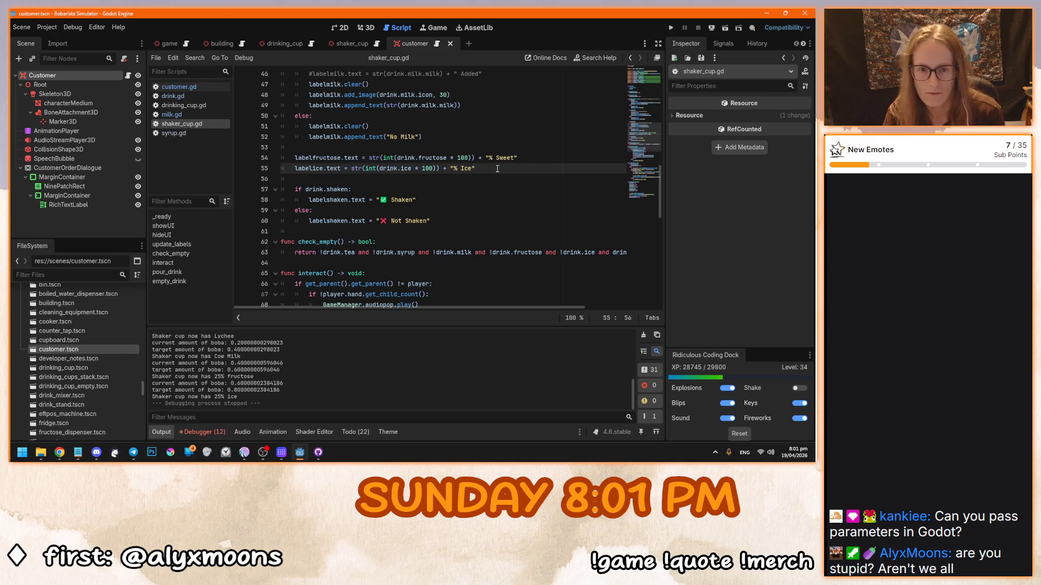